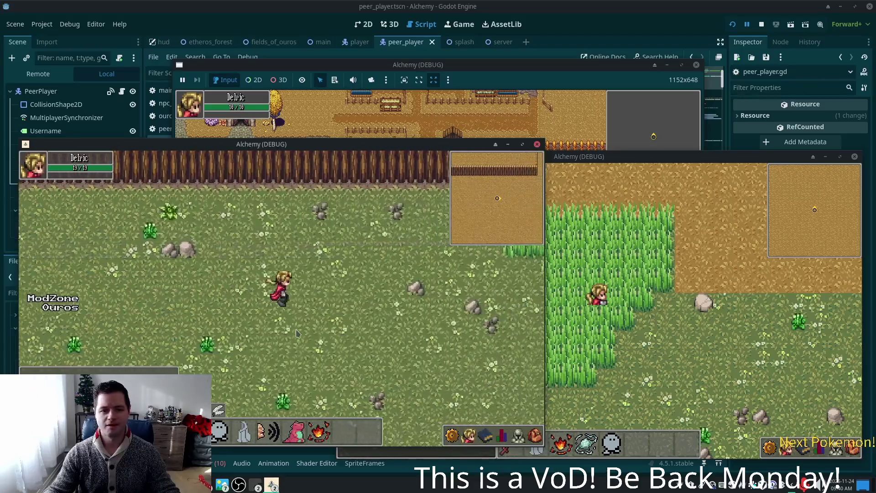
# Walk the player north into the tall grass, glance at Friends/Blocked, then return to Godot
pyautogui.press('w')
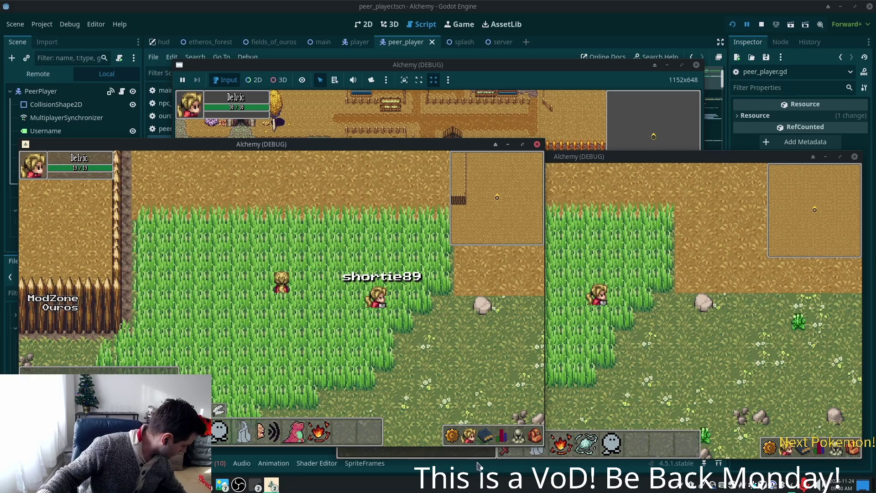
pyautogui.click(475, 436)
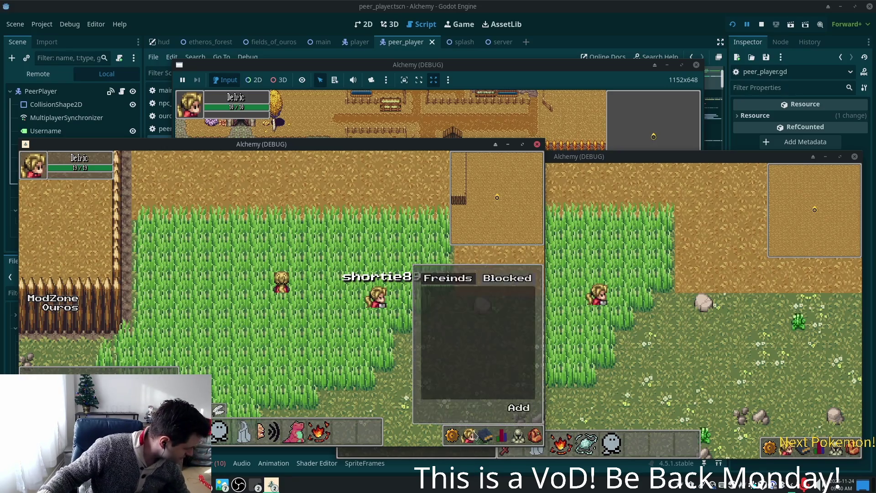
pyautogui.click(466, 434)
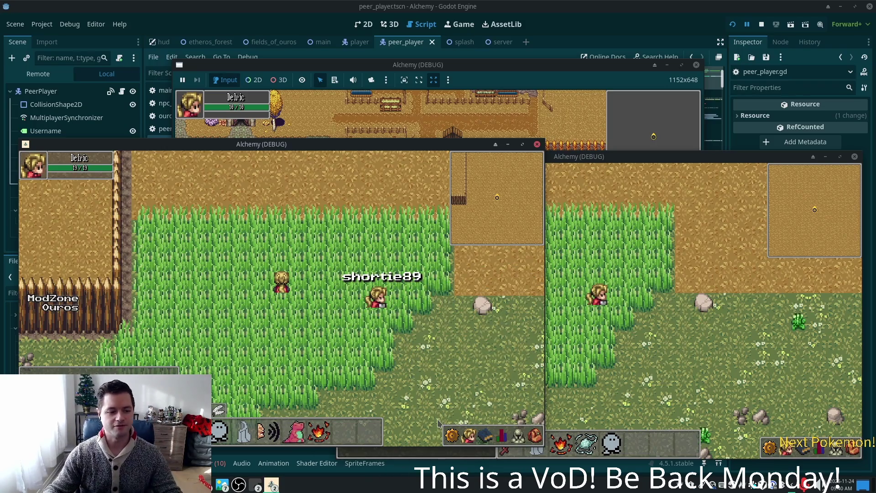
pyautogui.click(638, 10)
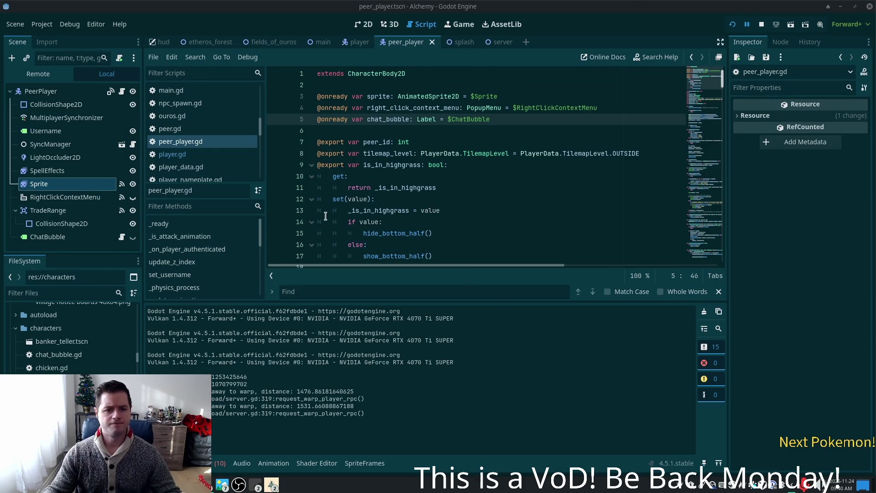
# Close the color base ramp viewer and every other image viewer window, then switch to GIMP
pyautogui.click(222, 485)
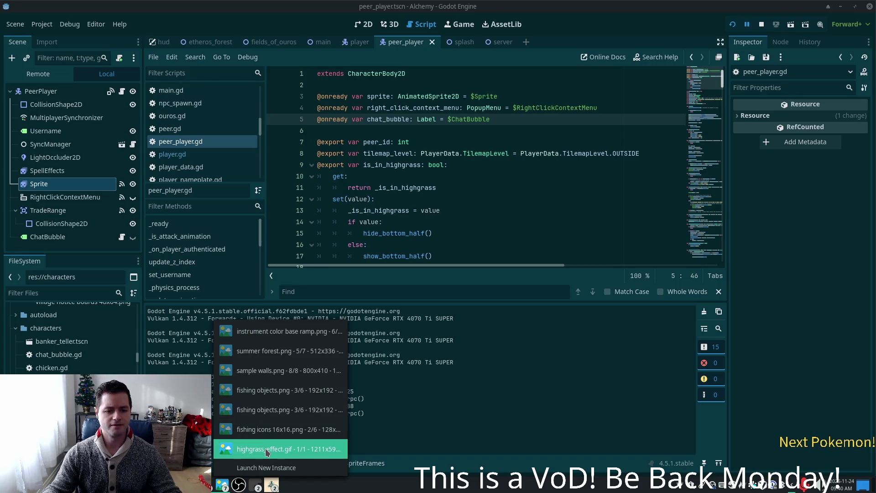
pyautogui.click(279, 336)
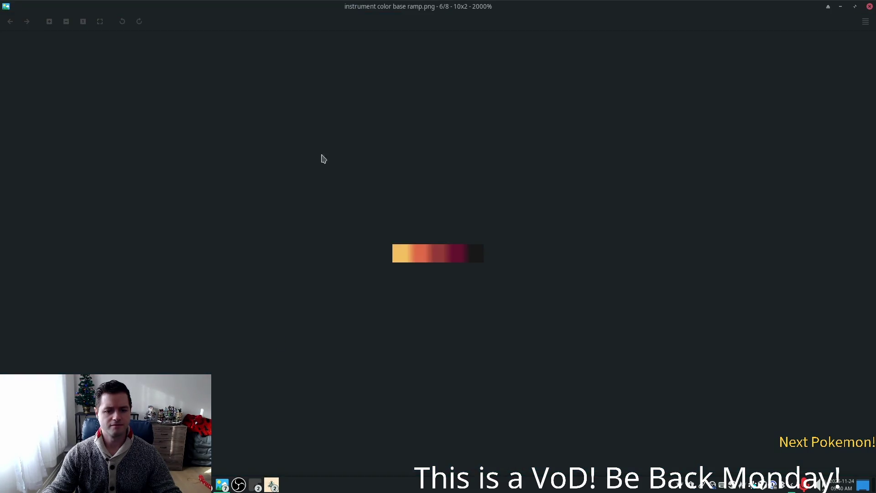
pyautogui.click(870, 6)
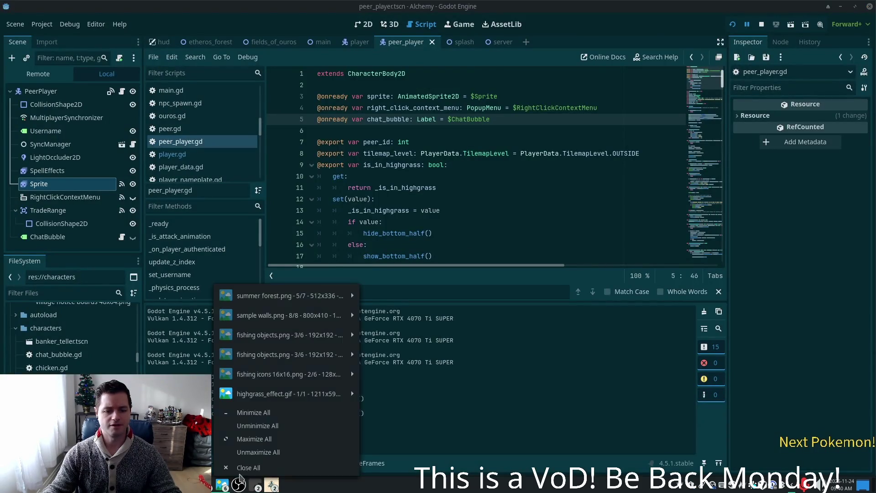
pyautogui.middleClick(230, 485)
pyautogui.hotkey('alt', 'Tab')
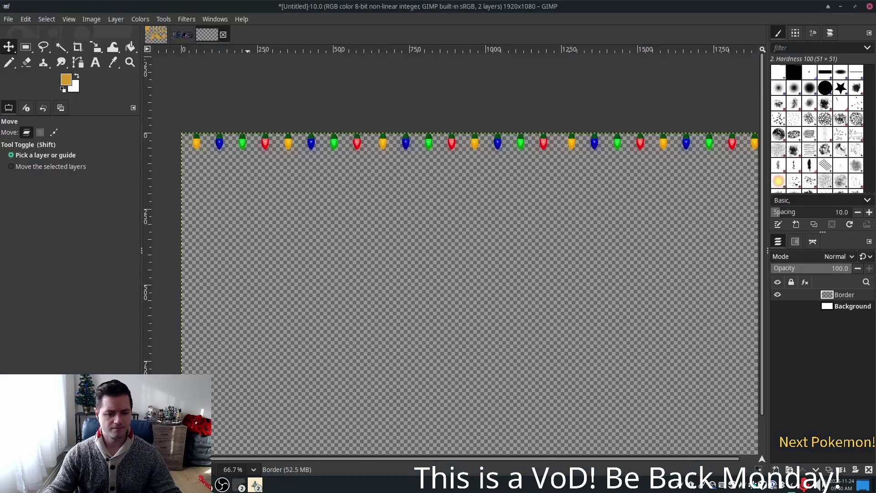
# Duplicate the color_lights layer and slide the copies along the bulb row at the top edge
pyautogui.keyDown('ctrl'); pyautogui.scroll(-2, 488, 230); pyautogui.keyUp('ctrl')
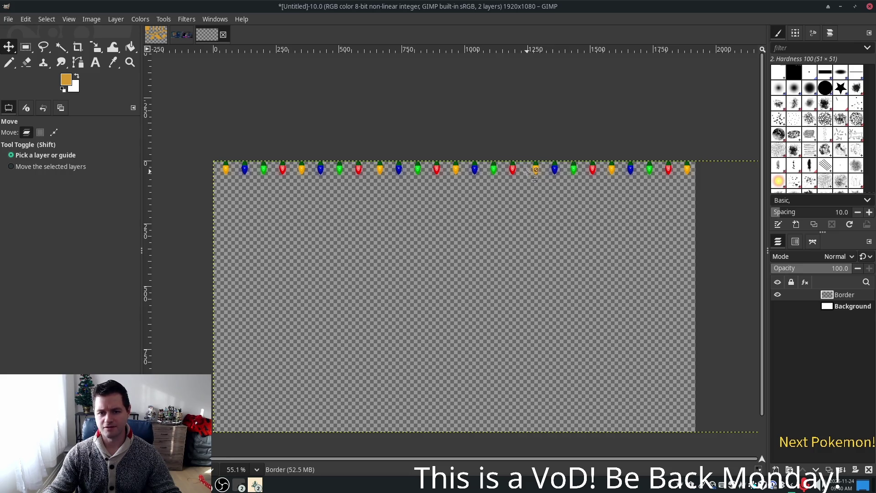
pyautogui.hotkey('shift', 'm')
pyautogui.keyDown('ctrl'); pyautogui.scroll(3, 529, 170); pyautogui.keyUp('ctrl')
pyautogui.keyDown('ctrl'); pyautogui.scroll(5, 533, 172); pyautogui.keyUp('ctrl')
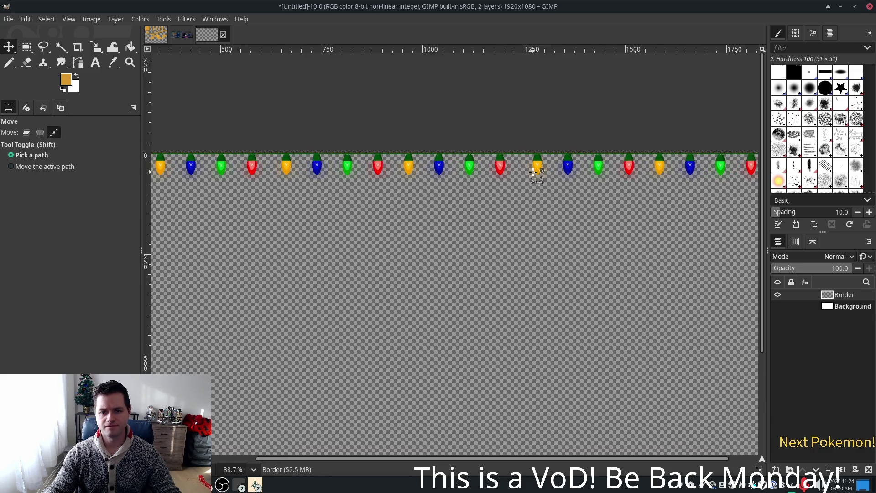
pyautogui.hotkey('shift', 'm')
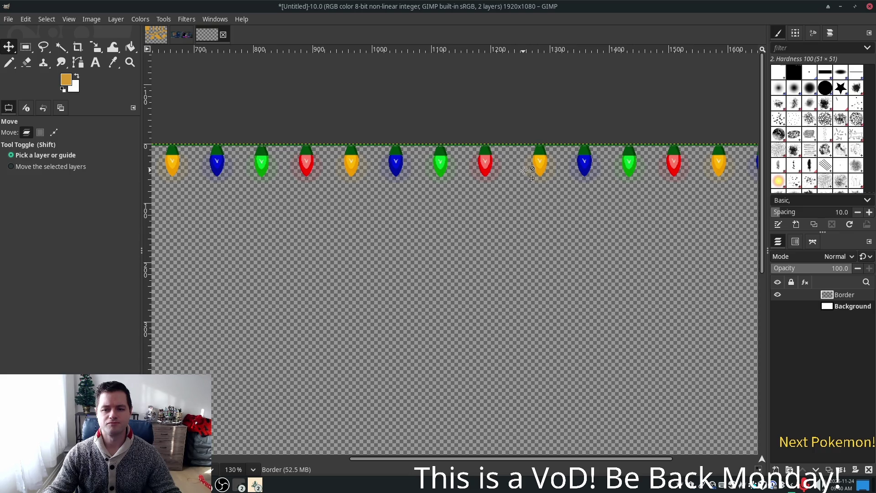
pyautogui.scroll(-5, 525, 174)
pyautogui.keyDown('ctrl'); pyautogui.scroll(-1, 528, 181); pyautogui.keyUp('ctrl')
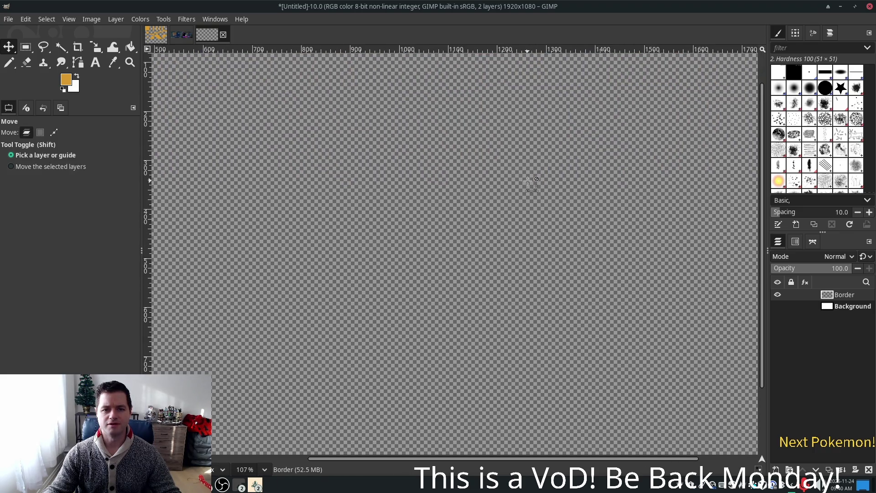
pyautogui.keyDown('ctrl'); pyautogui.scroll(-2, 528, 180); pyautogui.keyUp('ctrl')
pyautogui.scroll(2, 527, 187)
pyautogui.hotkey('shift', 'm')
pyautogui.hotkey('ctrl', 'shift', 'd')
pyautogui.hotkey('ctrl', 'shift', 'd')
pyautogui.hotkey('ctrl', 'shift', 'd')
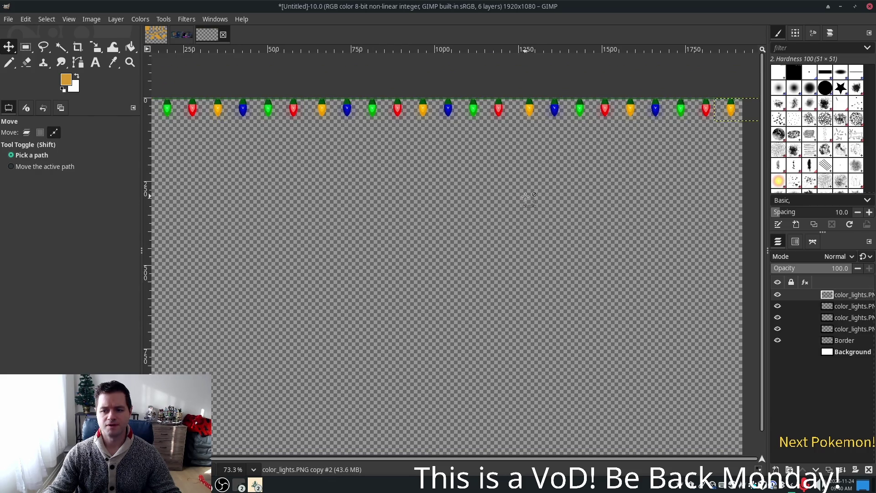
pyautogui.hotkey('ctrl', 'z')
pyautogui.hotkey('shift', 'm')
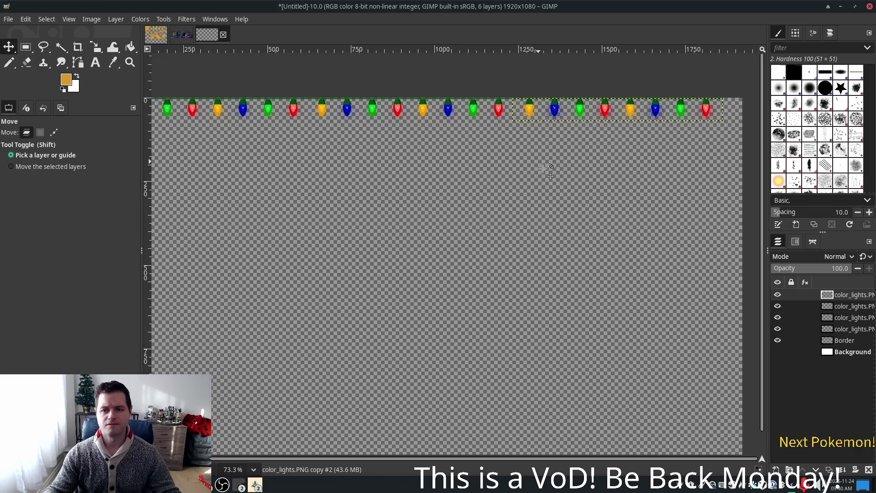
pyautogui.hotkey('shift', 'm')
pyautogui.hotkey('ctrl', 'z')
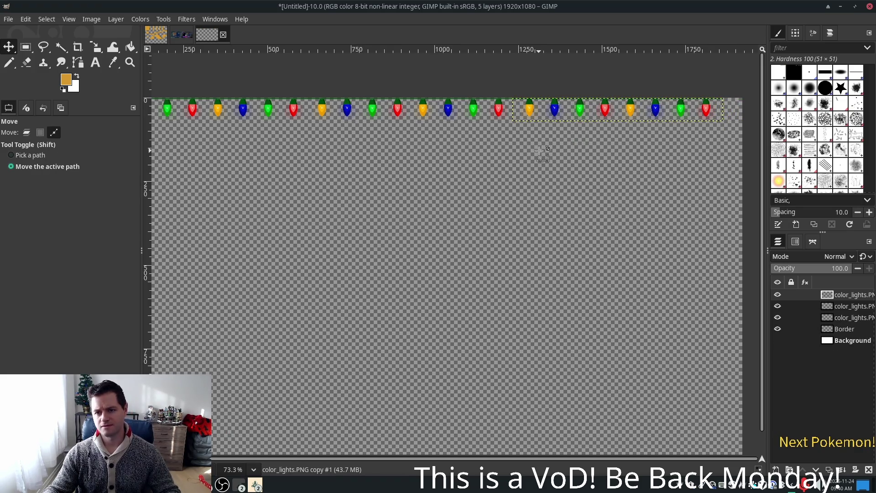
pyautogui.hotkey('ctrl', 'z')
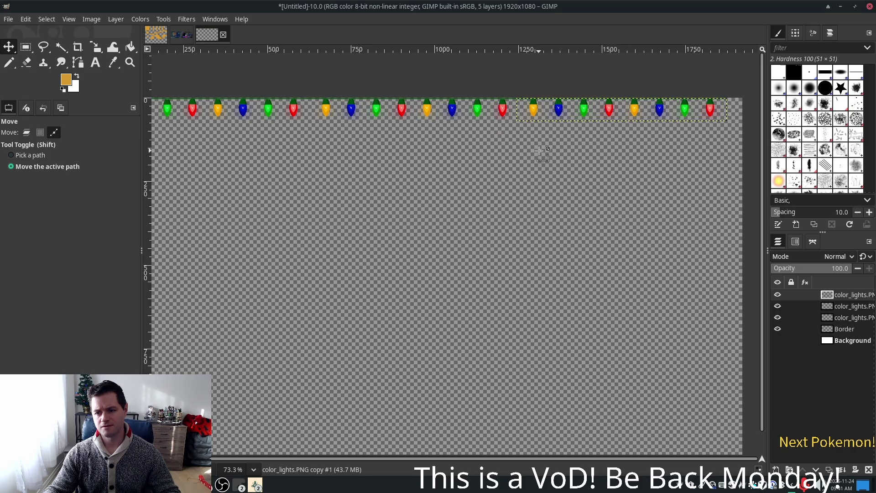
# Fine-tune the copies' spacing with undo/redo, then copy and paste the lights as a new layer
pyautogui.press('Right')
pyautogui.press('Right')
pyautogui.press('Right')
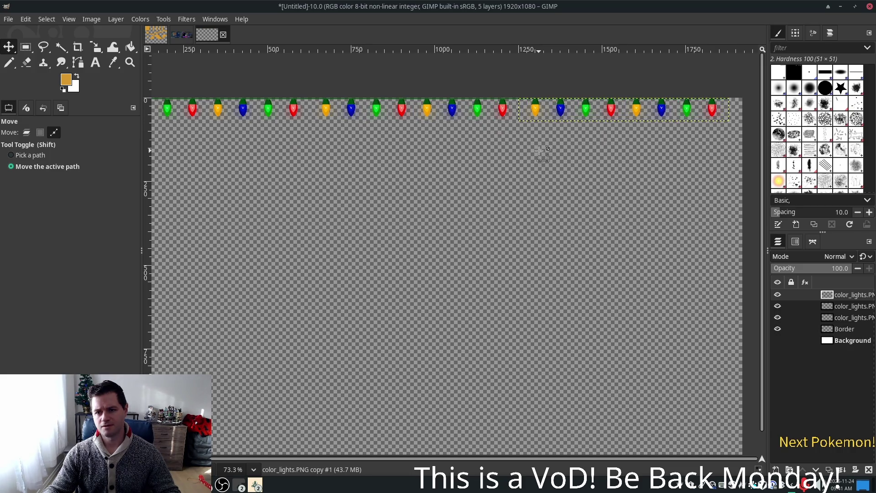
pyautogui.hotkey('ctrl', 'z')
pyautogui.hotkey('ctrl', 'z')
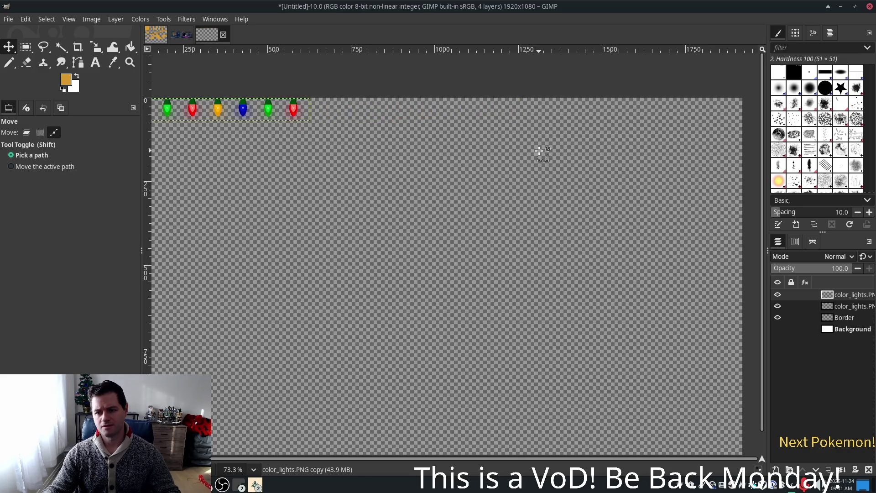
pyautogui.hotkey('ctrl', 'z')
pyautogui.hotkey('ctrl', 'z')
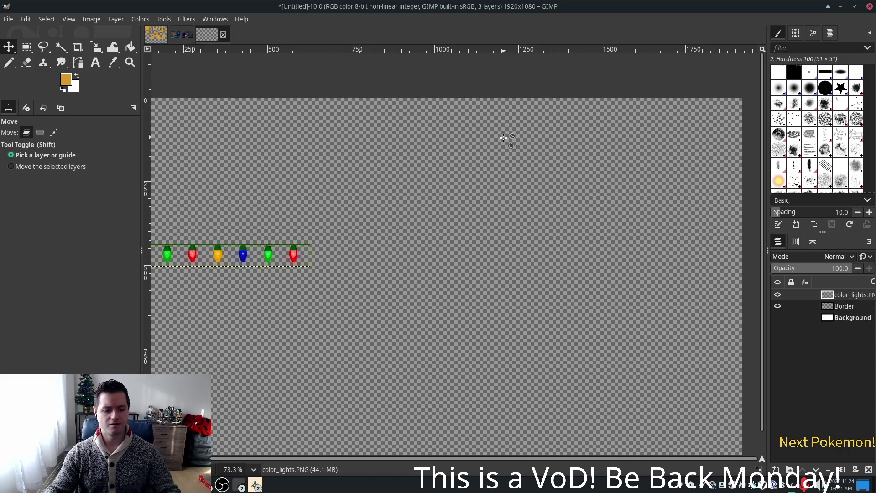
pyautogui.hotkey('ctrl', 'y')
pyautogui.hotkey('ctrl', 'y')
pyautogui.hotkey('ctrl', 'y')
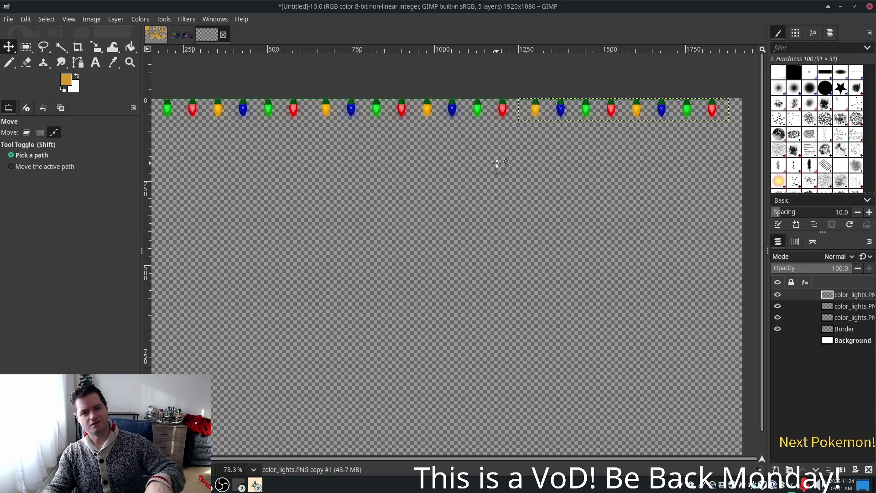
pyautogui.hotkey('ctrl', 'y')
pyautogui.hotkey('ctrl', 'y')
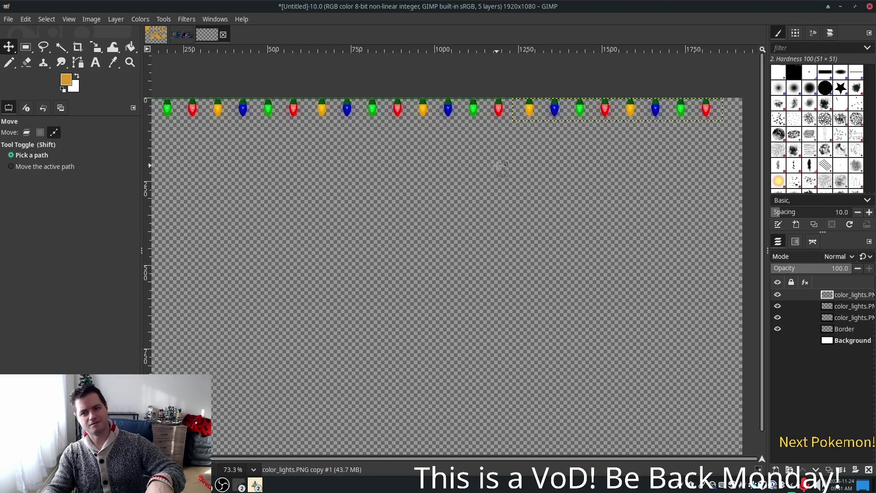
pyautogui.hotkey('ctrl', 'y')
pyautogui.hotkey('ctrl', 'y')
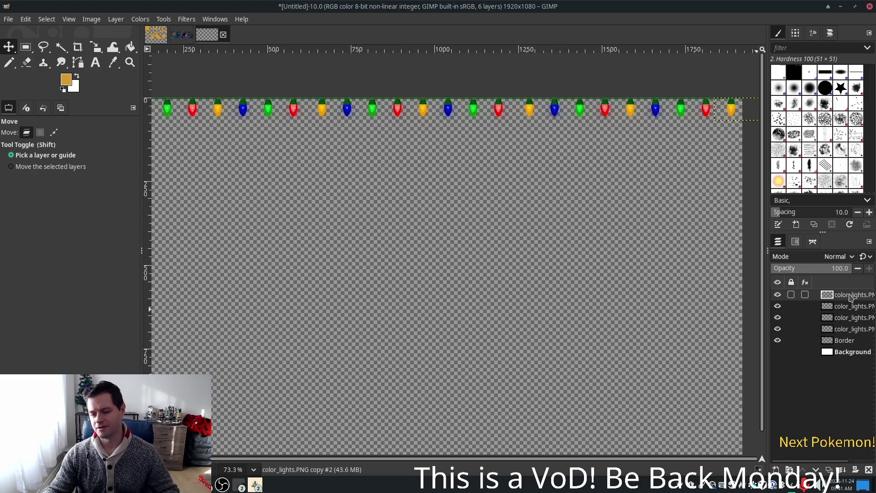
pyautogui.hotkey('ctrl', 'z')
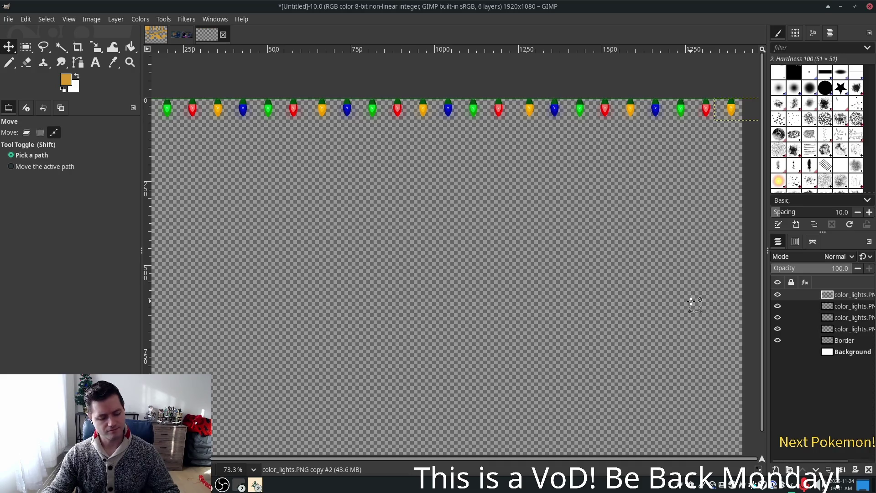
pyautogui.hotkey('ctrl', 'c')
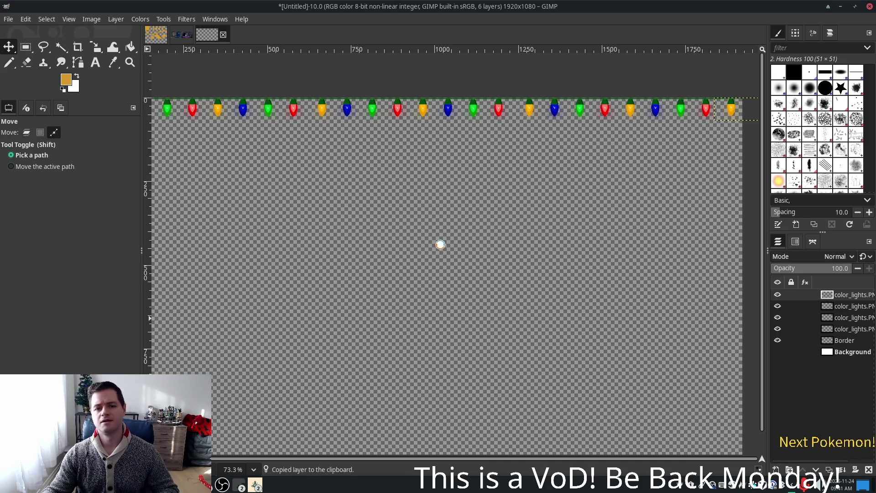
pyautogui.hotkey('ctrl', 'v')
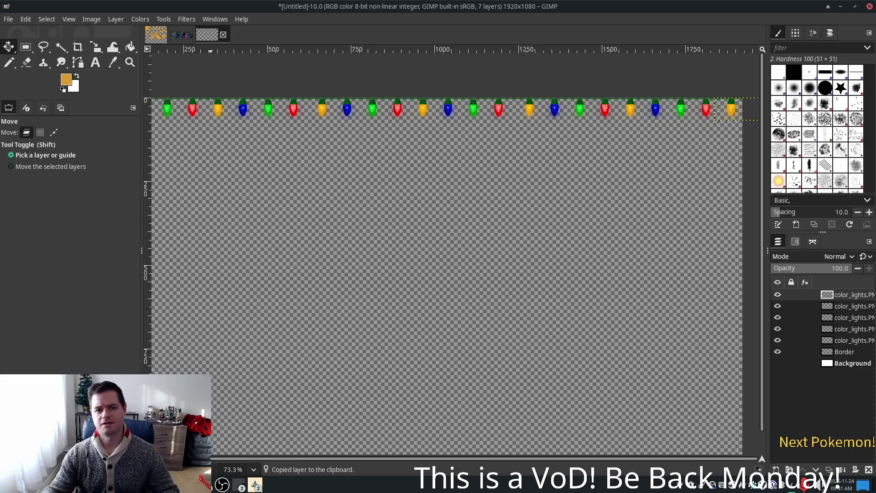
# Drag the pasted eight-bulb strand down-left below the top row, then raise the Alchemy (DEBUG) window
pyautogui.moveTo(735, 119)
pyautogui.mouseDown()
pyautogui.moveTo(635, 178)
pyautogui.moveTo(160, 179)
pyautogui.mouseUp()
pyautogui.hscroll(-3, 477, 205)
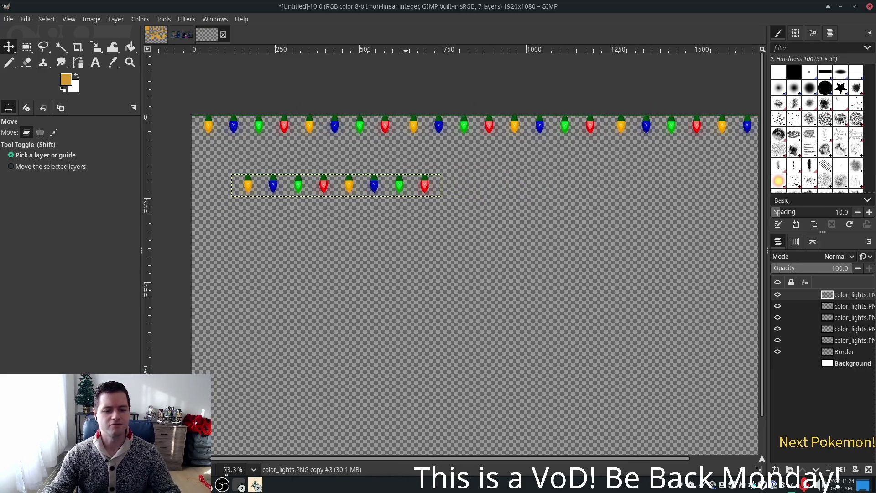
pyautogui.click(254, 485)
pyautogui.click(297, 431)
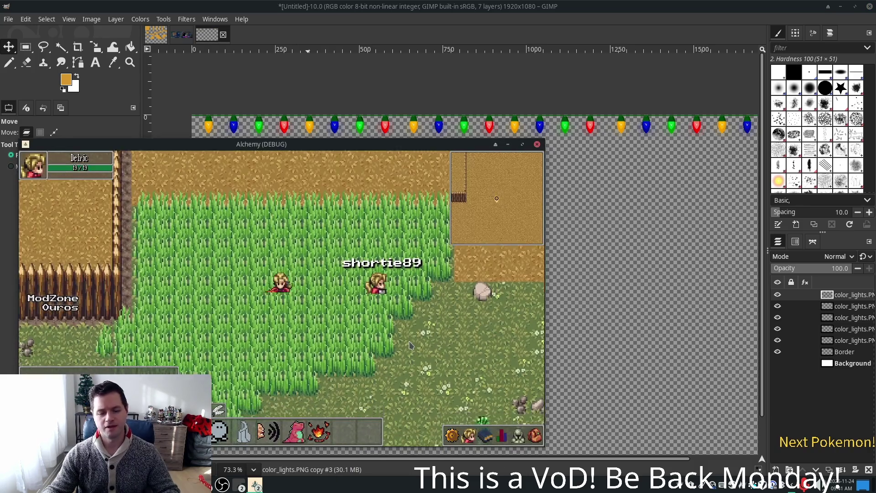
# Walk the character south, west, then north-east toward the dirt path, and switch to the second Alchemy window
pyautogui.press('Down')
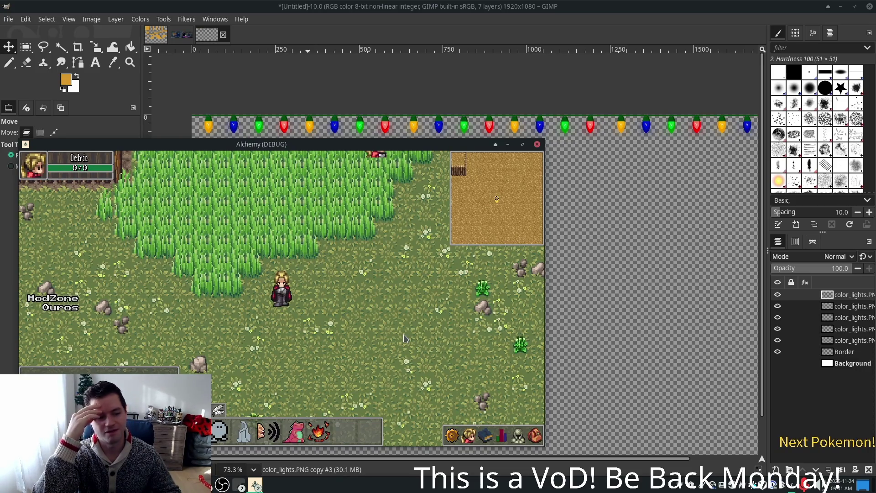
pyautogui.press('Left')
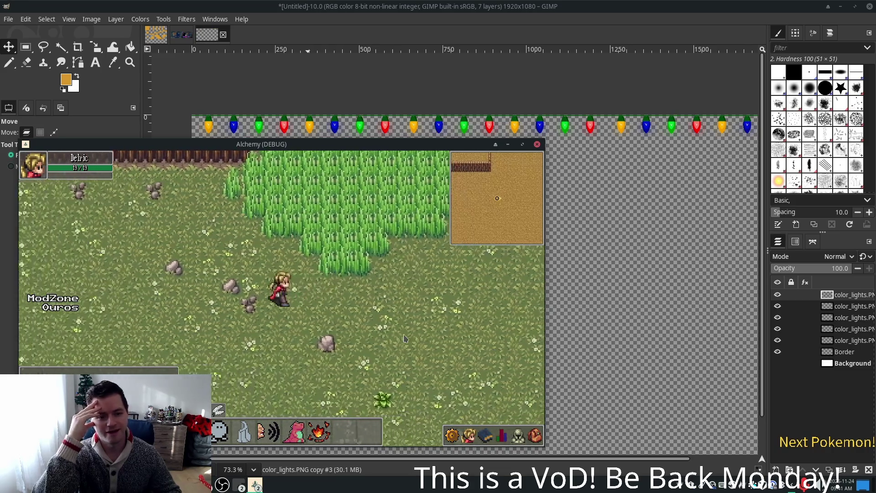
pyautogui.press('Up')
pyautogui.press('Right')
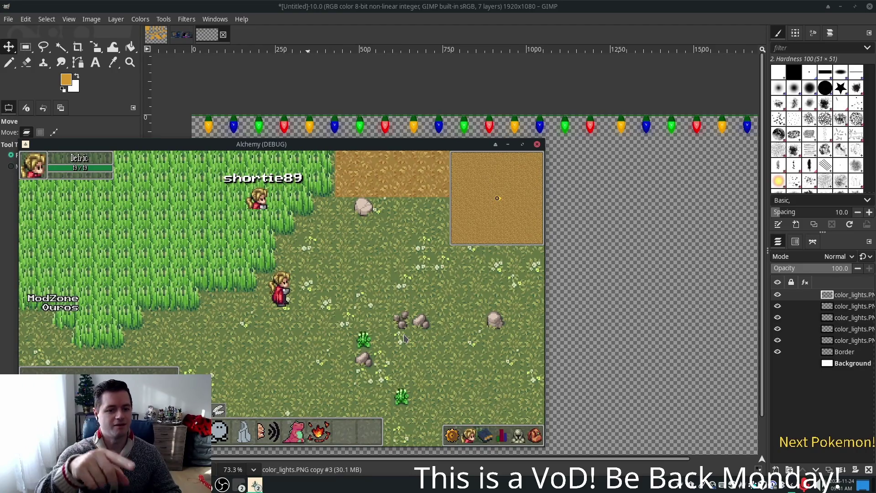
pyautogui.click(256, 485)
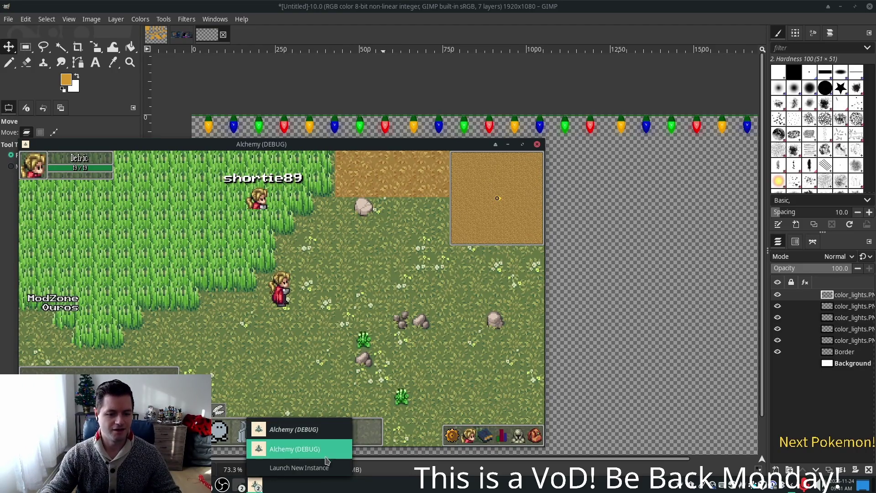
pyautogui.click(292, 448)
# Walk the second player's character in and out of the tall grass near the wooden fence
pyautogui.press('Down')
pyautogui.press('Left')
pyautogui.press('Right')
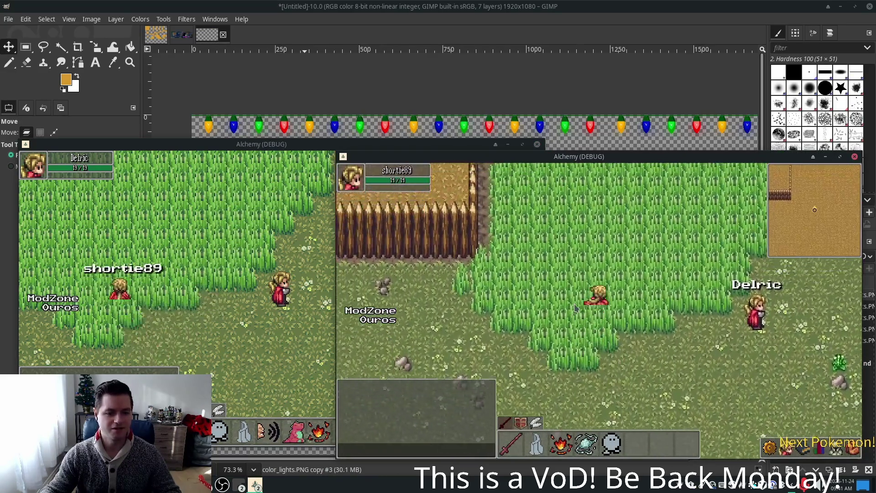
pyautogui.press('Up')
pyautogui.press('Left')
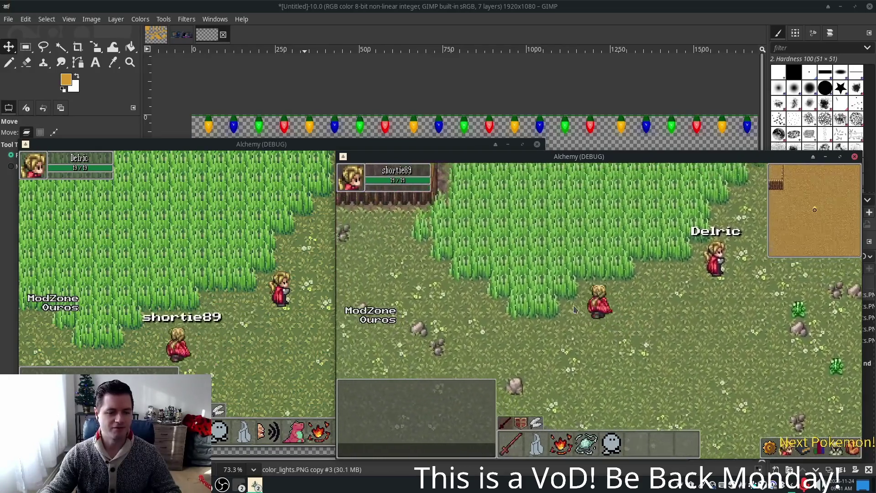
pyautogui.press('Down')
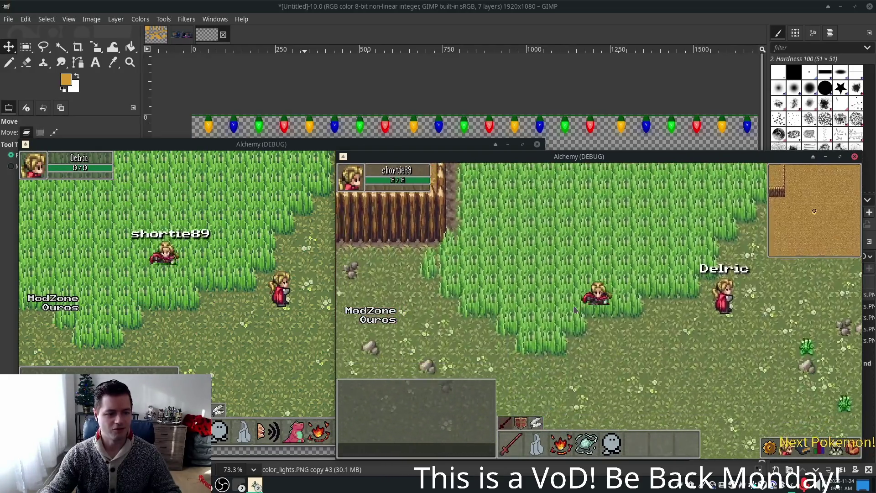
pyautogui.press('Right')
pyautogui.press('Up')
pyautogui.press('Left')
pyautogui.press('Down')
pyautogui.press('Right')
pyautogui.press('Up')
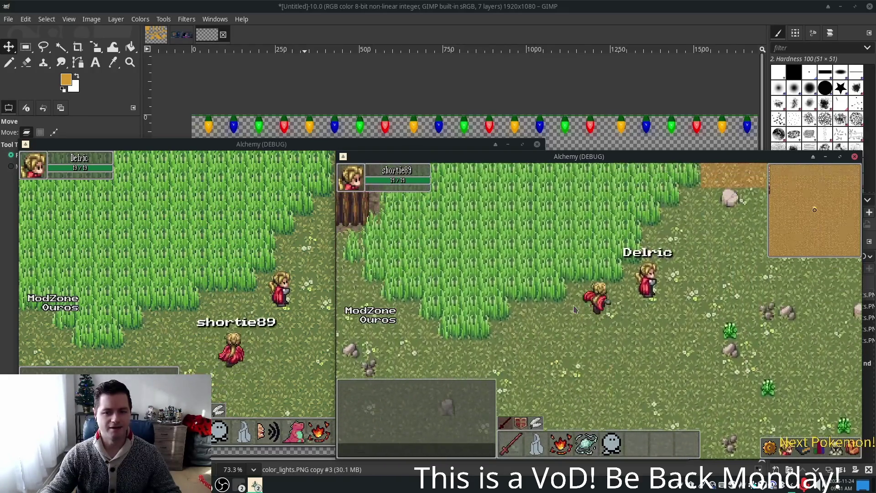
pyautogui.press('Down')
pyautogui.press('Left')
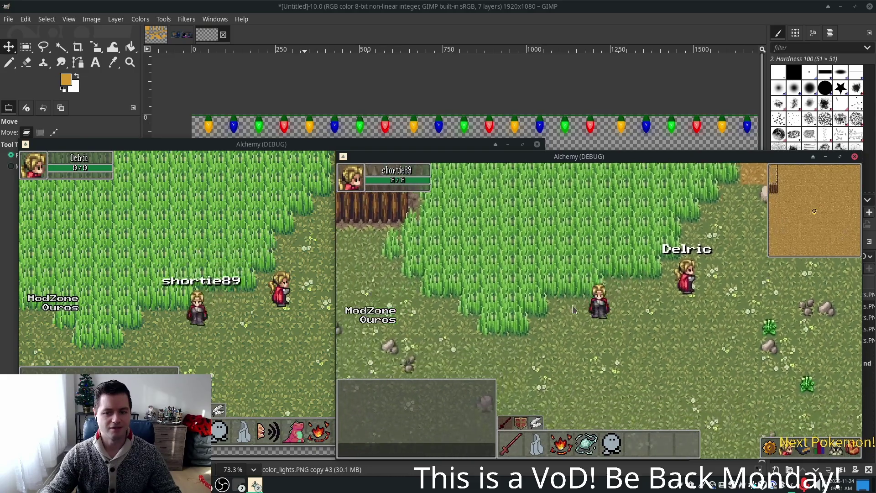
pyautogui.press('Down')
pyautogui.press('Left')
pyautogui.press('Right')
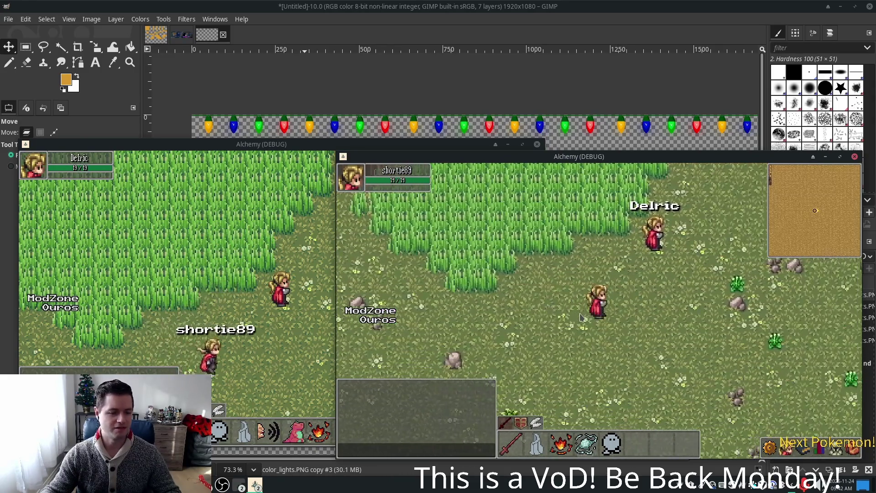
pyautogui.press('Up')
pyautogui.press('Left')
pyautogui.press('Right')
pyautogui.press('Down')
pyautogui.press('Left')
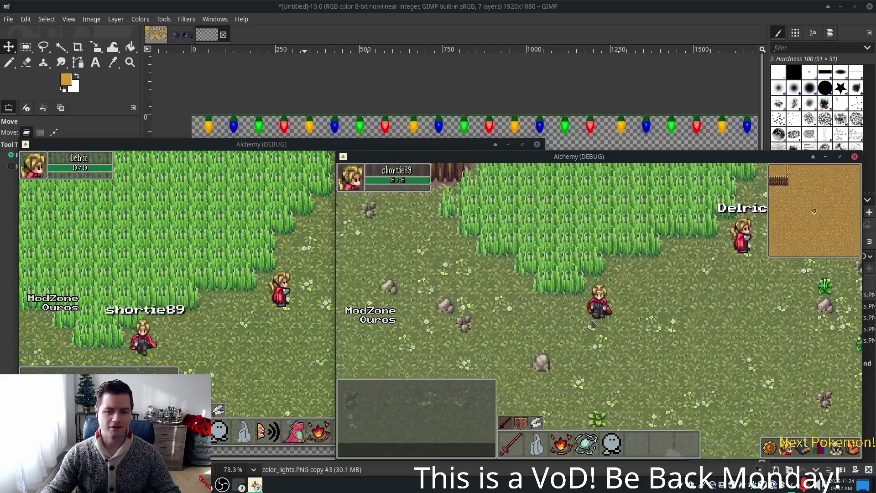
pyautogui.press('Up')
pyautogui.press('Up')
pyautogui.press('Right')
pyautogui.press('Down')
pyautogui.press('Left')
pyautogui.press('Up')
pyautogui.press('Right')
pyautogui.press('Right')
pyautogui.press('Down')
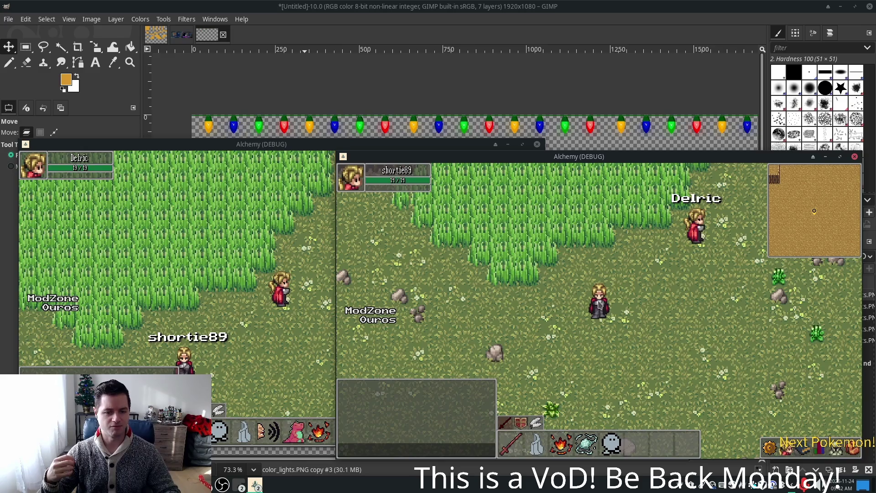
pyautogui.press('Left')
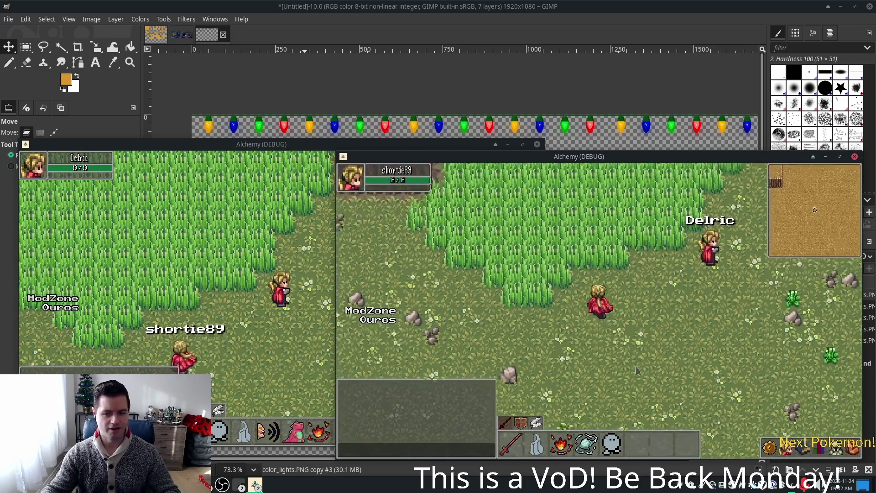
pyautogui.press('Up')
pyautogui.press('Down')
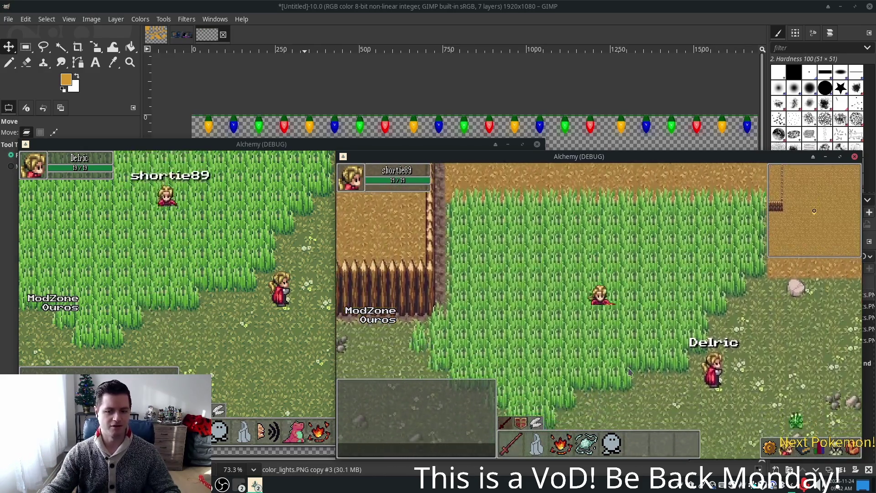
pyautogui.press('Right')
pyautogui.press('Up')
pyautogui.press('Left')
pyautogui.press('Down')
pyautogui.press('Down')
pyautogui.press('Right')
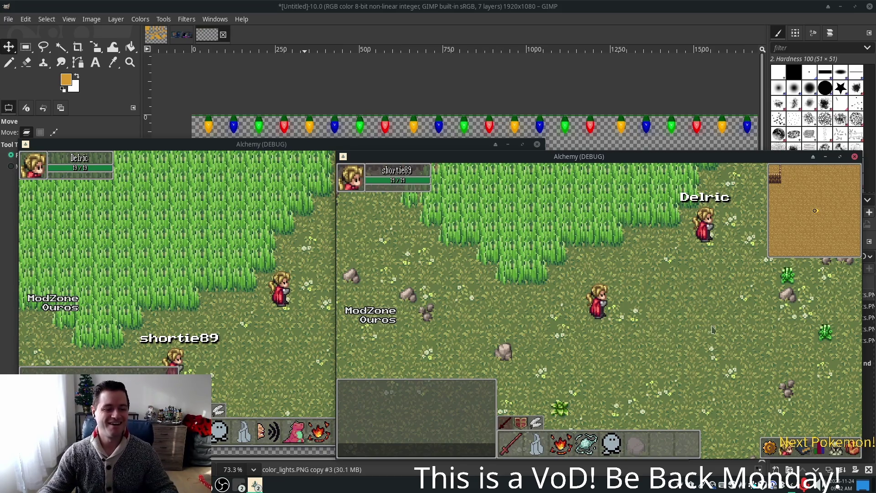
# Walk the character west, north and back south, ending north in the tall grass
pyautogui.press('Left')
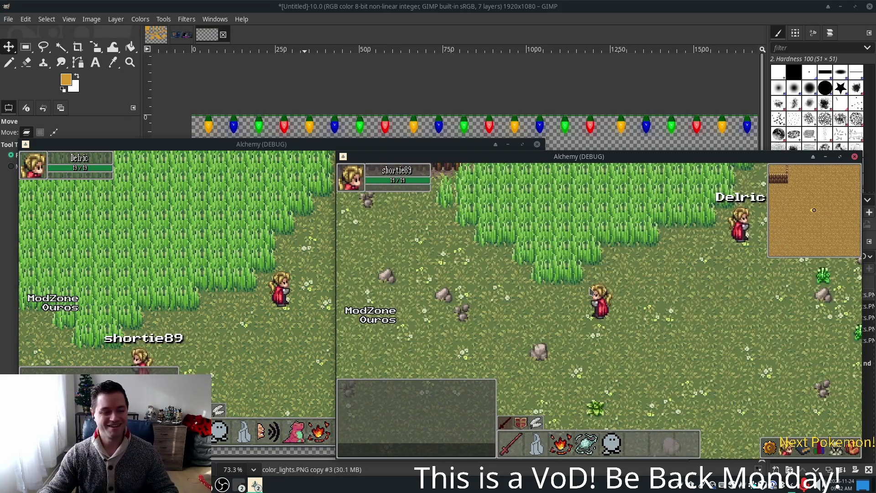
pyautogui.press('Up')
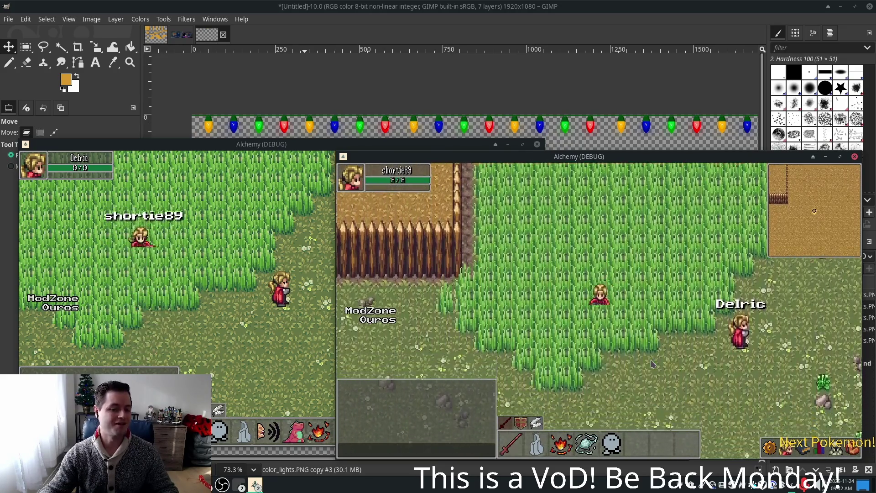
pyautogui.press('Down')
pyautogui.press('Right')
pyautogui.press('Up')
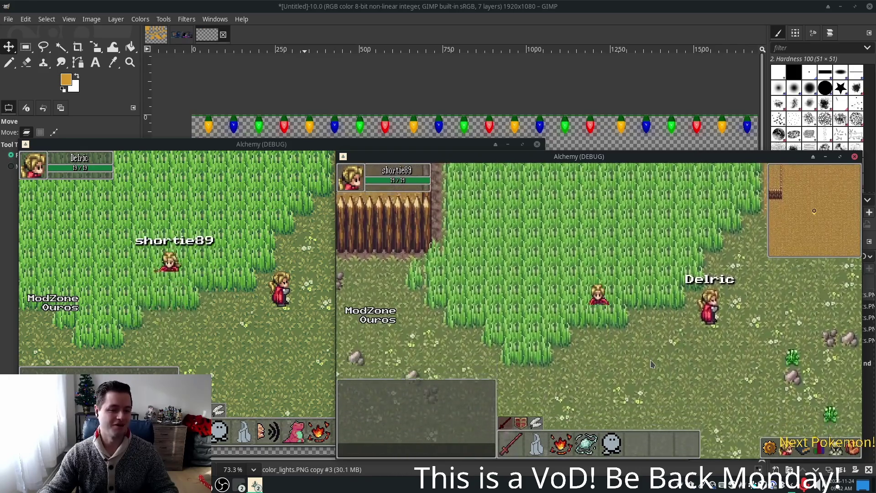
pyautogui.press('Down')
pyautogui.press('Up')
pyautogui.press('Down')
pyautogui.press('Left')
pyautogui.press('Up')
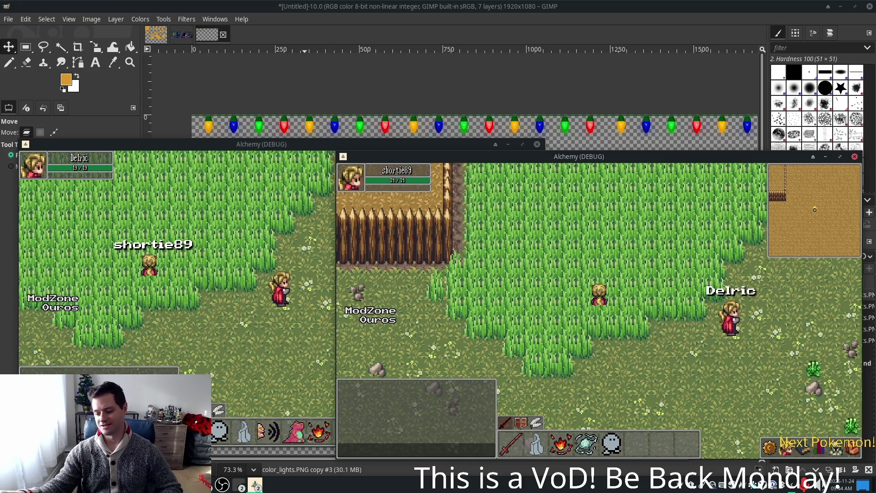
# Open and close the character's skill stats panel, then bring the GIMP light-strand image forward
pyautogui.moveTo(842, 485)
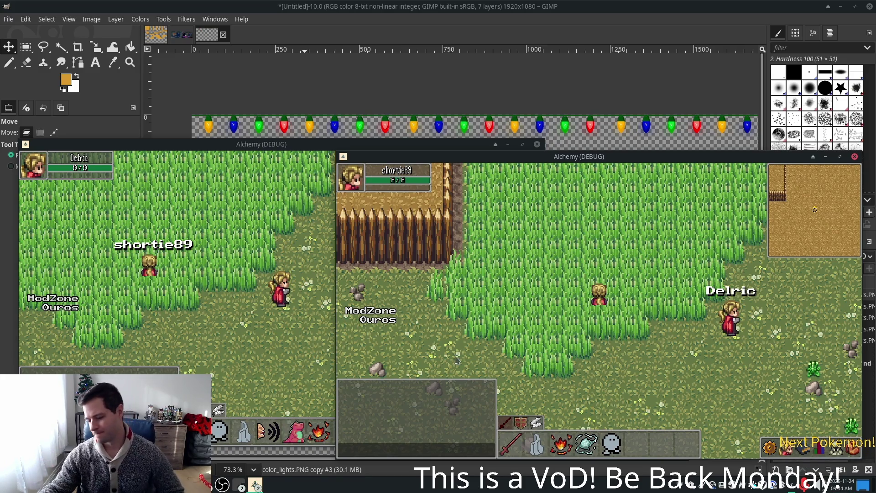
pyautogui.click(803, 447)
pyautogui.click(483, 390)
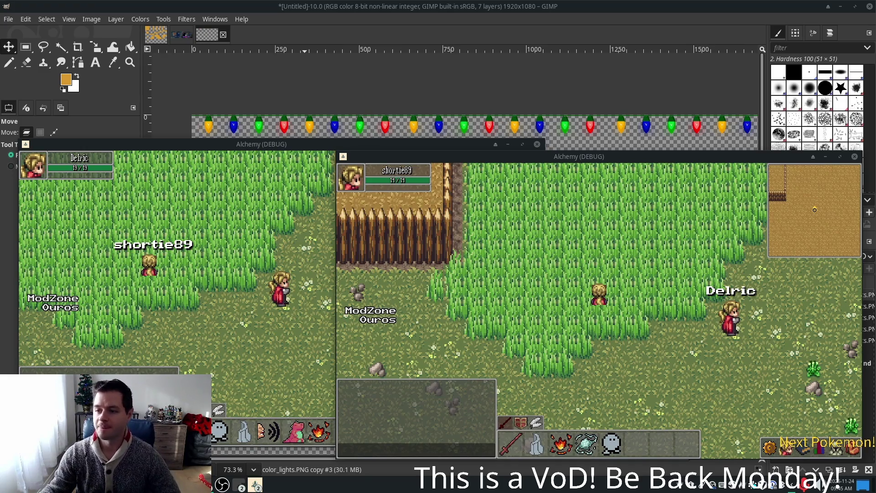
pyautogui.click(612, 23)
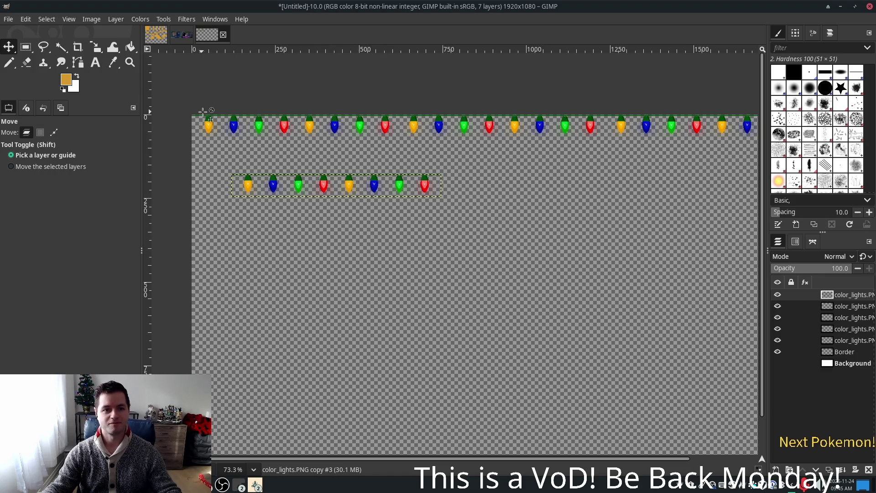
# Select four light-strand layers together and nudge the top strand one pixel to align
pyautogui.keyDown('ctrl'); pyautogui.scroll(3, 410, 215); pyautogui.keyUp('ctrl')
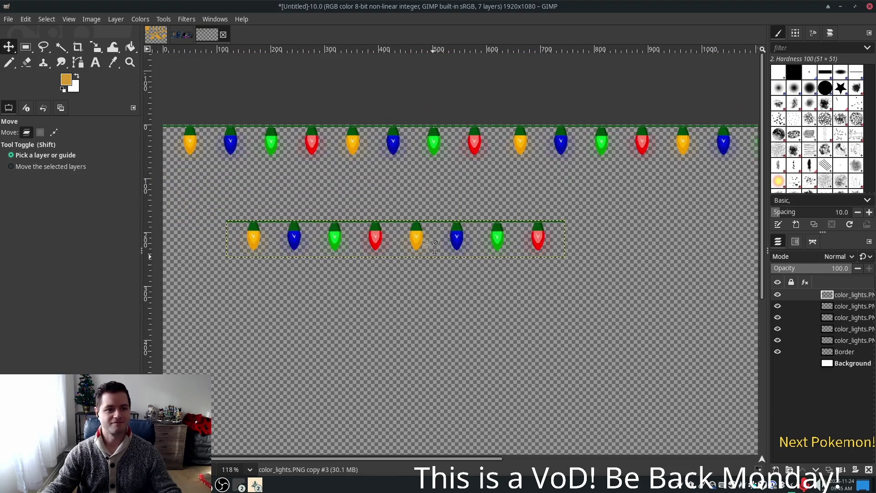
pyautogui.keyDown('ctrl'); pyautogui.scroll(-2, 664, 273); pyautogui.keyUp('ctrl')
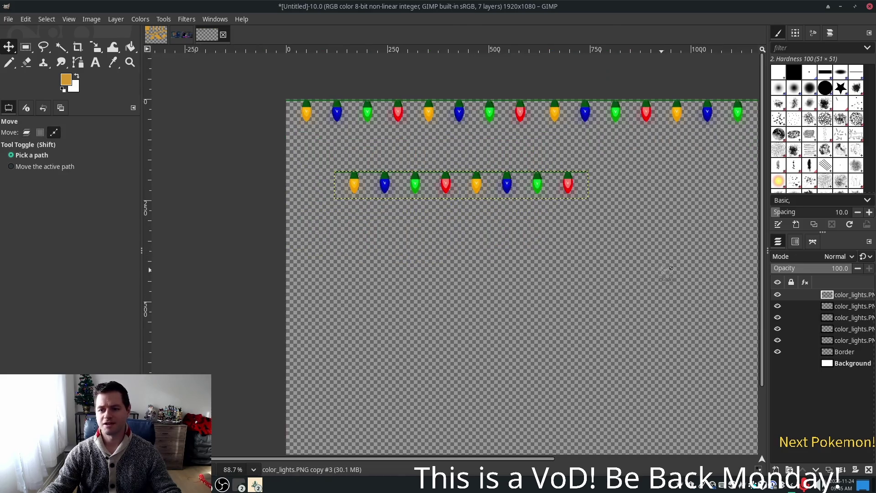
pyautogui.click(803, 307)
pyautogui.keyDown('shift'); pyautogui.click(849, 341); pyautogui.keyUp('shift')
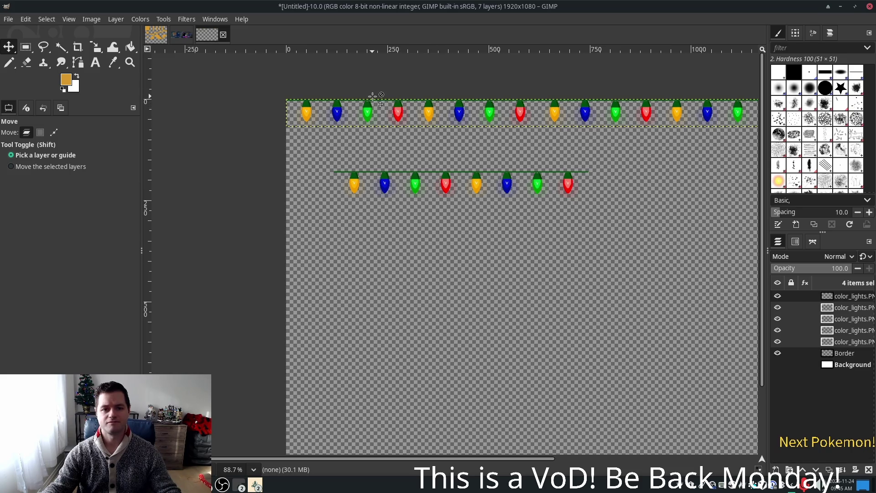
pyautogui.keyDown('ctrl'); pyautogui.scroll(3, 373, 96); pyautogui.keyUp('ctrl')
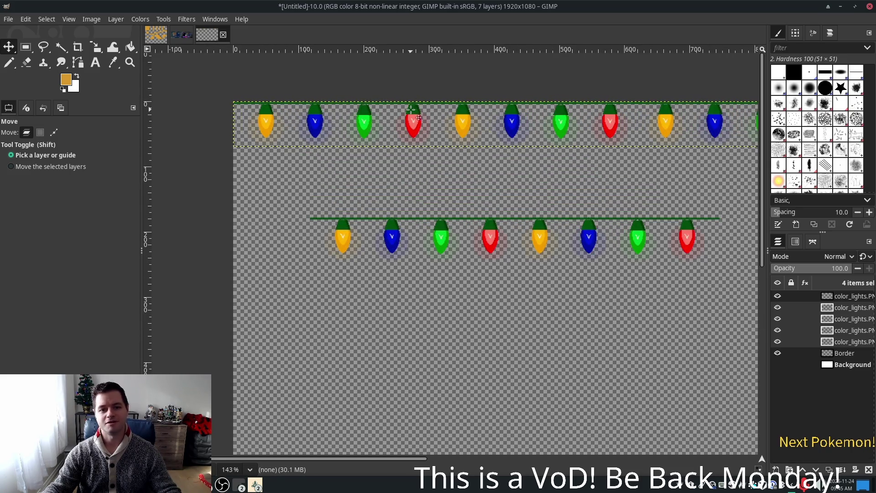
pyautogui.keyDown('ctrl'); pyautogui.scroll(4, 411, 110); pyautogui.keyUp('ctrl')
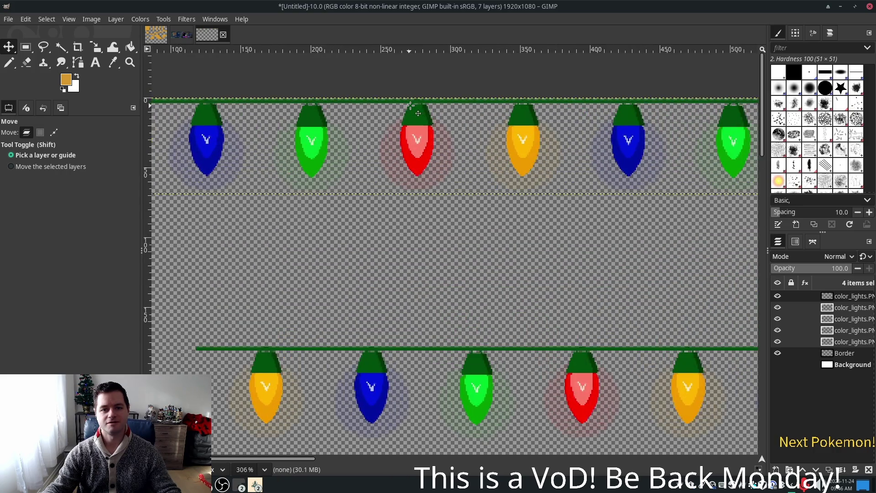
pyautogui.keyDown('ctrl'); pyautogui.scroll(2, 411, 106); pyautogui.keyUp('ctrl')
pyautogui.moveTo(430, 121); pyautogui.dragTo(429, 118)
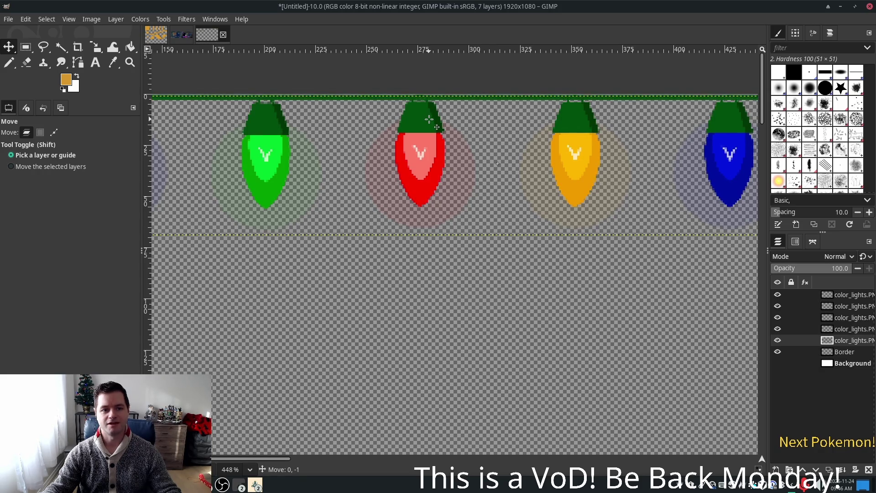
# Make the lower light strand the active layer and drag it up and left into place
pyautogui.scroll(-1, 536, 216)
pyautogui.scroll(-2, 536, 215)
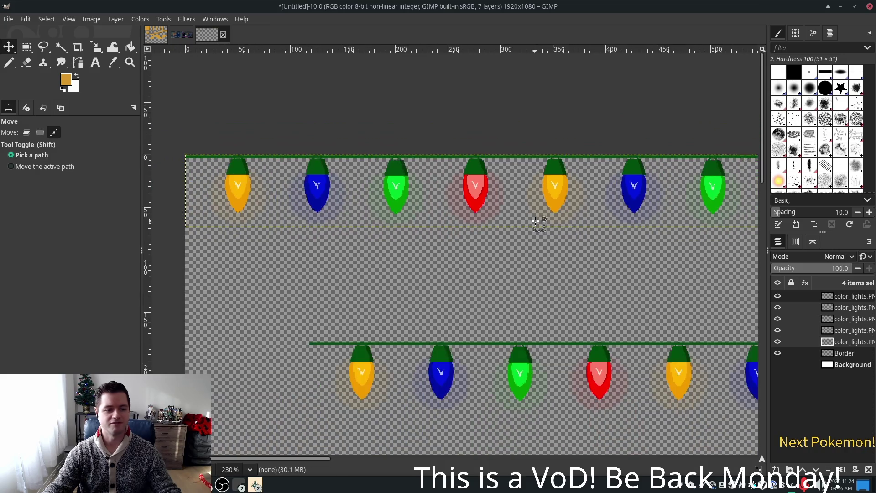
pyautogui.scroll(-3, 561, 247)
pyautogui.scroll(-1, 586, 280)
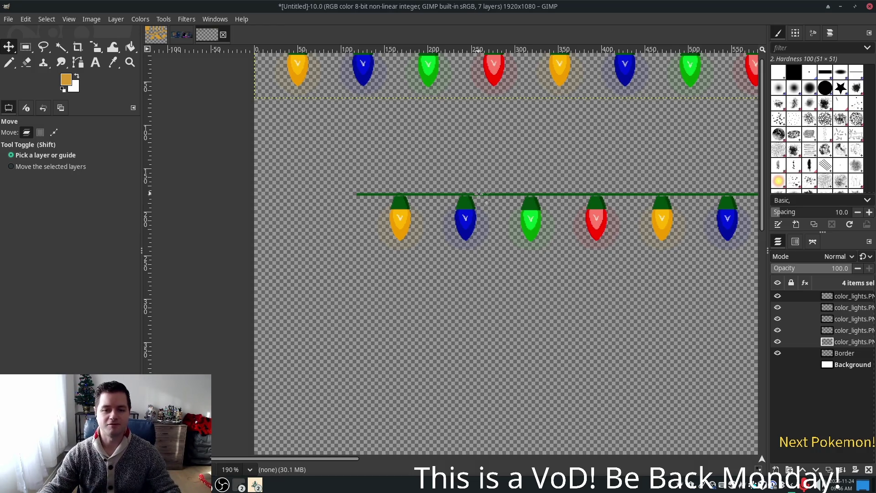
pyautogui.scroll(1, 474, 205)
pyautogui.hscroll(1, 475, 205)
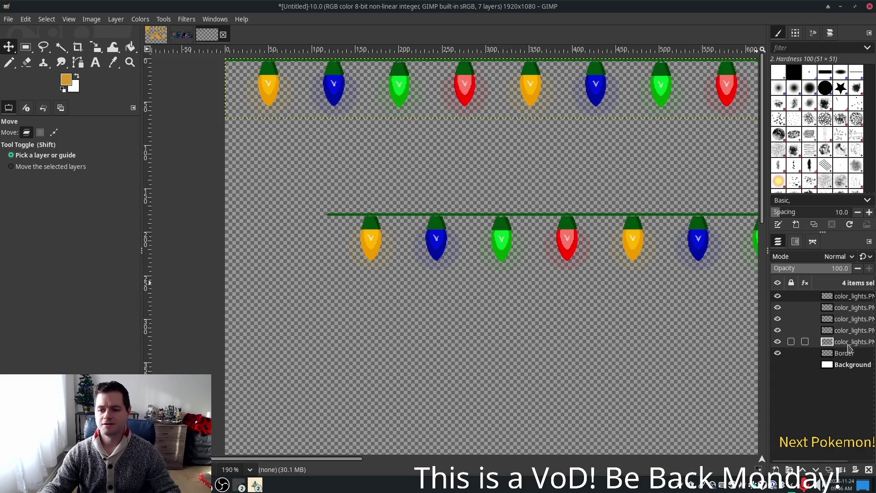
pyautogui.click(855, 324)
pyautogui.click(841, 296)
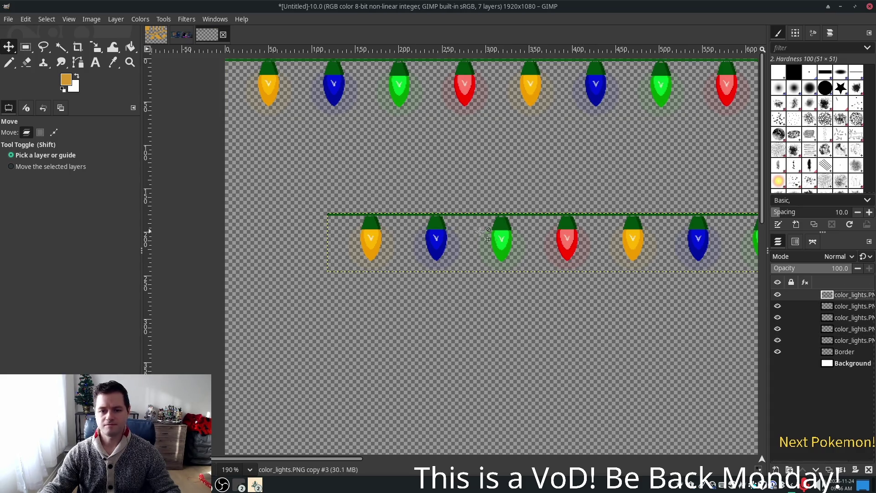
pyautogui.scroll(-2, 502, 164)
pyautogui.scroll(2, 507, 213)
pyautogui.hscroll(1, 507, 213)
pyautogui.moveTo(506, 213)
pyautogui.mouseDown()
pyautogui.moveTo(392, 169)
pyautogui.moveTo(409, 165)
pyautogui.mouseUp()
pyautogui.hscroll(7, 662, 105)
pyautogui.scroll(1, 663, 106)
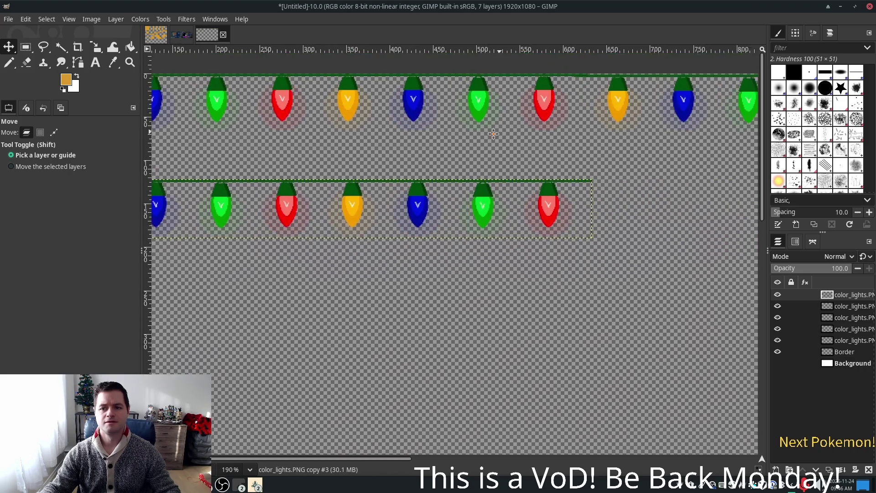
pyautogui.moveTo(467, 196); pyautogui.dragTo(610, 163)
# Pick the layer holding the top strand's right half and nudge it up to line up
pyautogui.hscroll(3, 524, 228)
pyautogui.scroll(1, 525, 228)
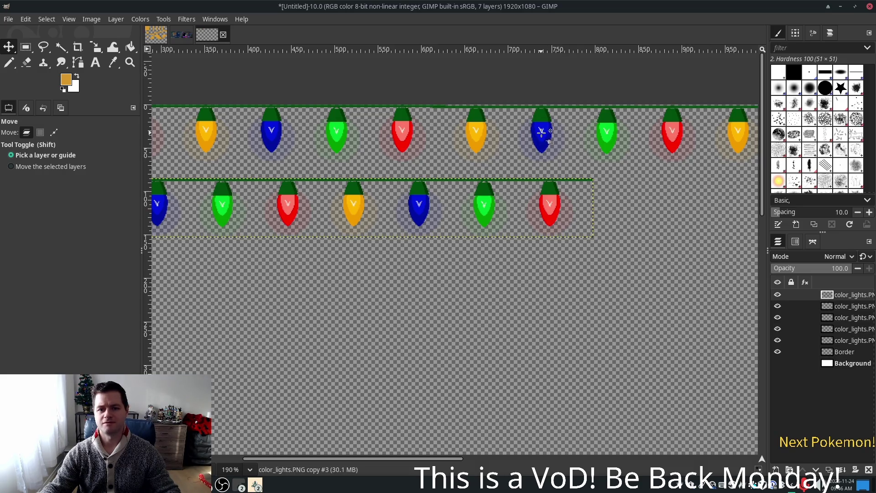
pyautogui.click(541, 127)
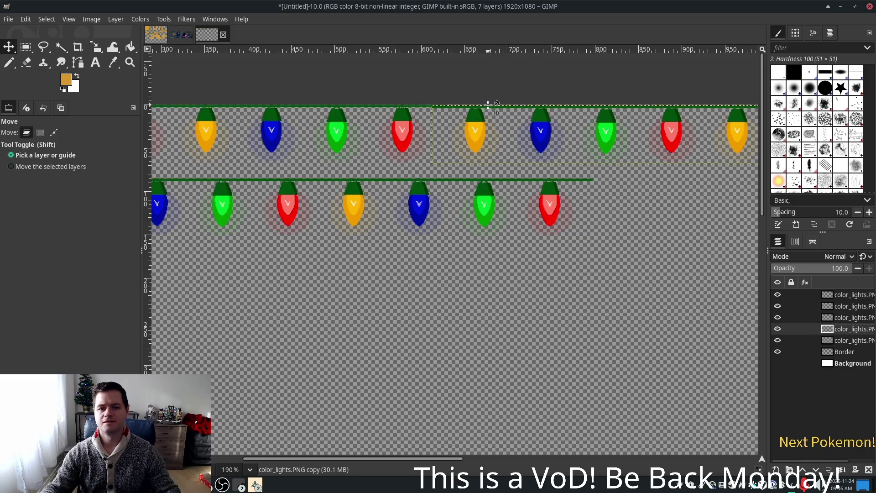
pyautogui.keyDown('ctrl'); pyautogui.scroll(5, 456, 111); pyautogui.keyUp('ctrl')
pyautogui.keyDown('ctrl'); pyautogui.scroll(1, 452, 111); pyautogui.keyUp('ctrl')
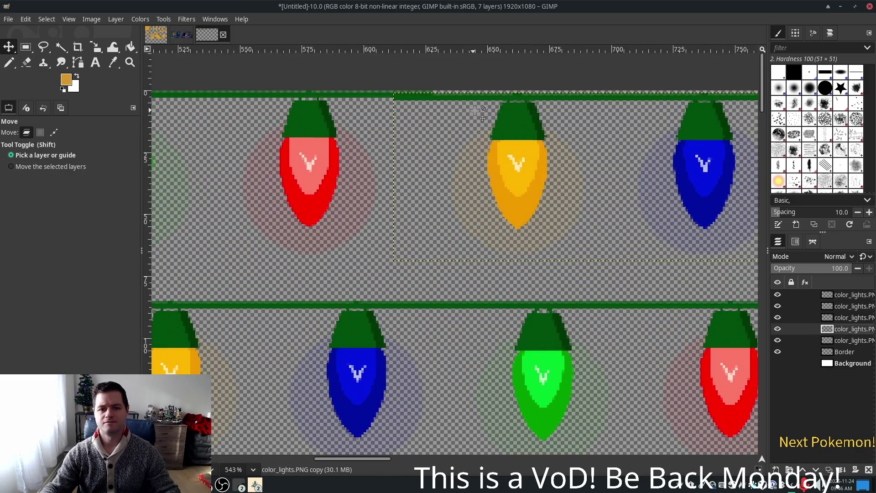
pyautogui.moveTo(504, 123); pyautogui.dragTo(504, 118)
pyautogui.keyDown('ctrl'); pyautogui.scroll(-1, 504, 118); pyautogui.keyUp('ctrl')
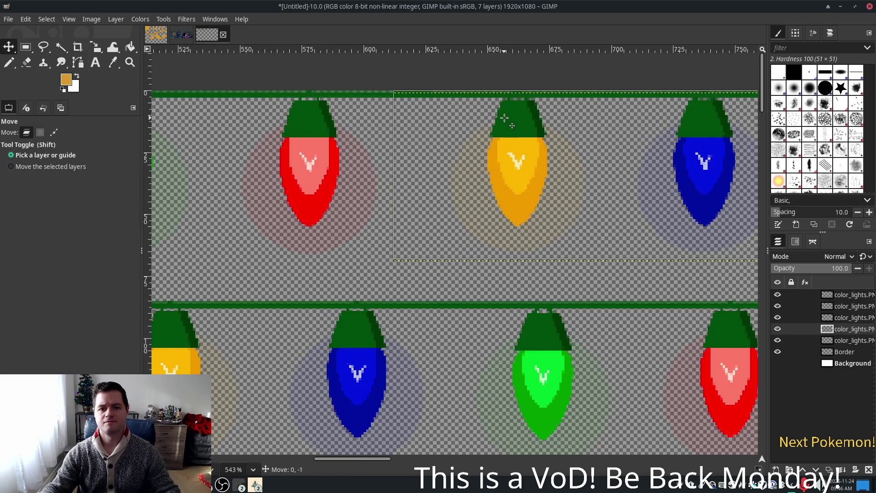
pyautogui.scroll(-5, 548, 146)
pyautogui.scroll(-3, 576, 166)
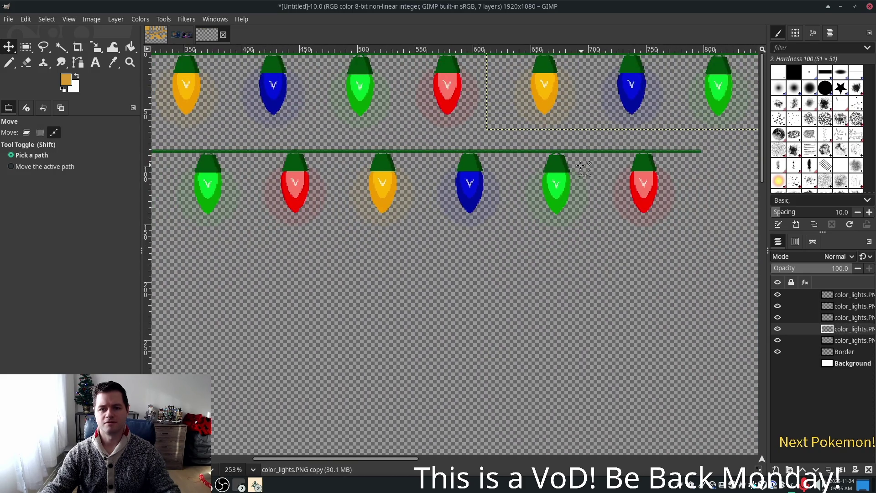
# Switch the Move tool to layer mode and make the bottom bulb string the active layer
pyautogui.press('m')
pyautogui.moveTo(529, 205); pyautogui.dragTo(541, 224)
pyautogui.scroll(2, 540, 224)
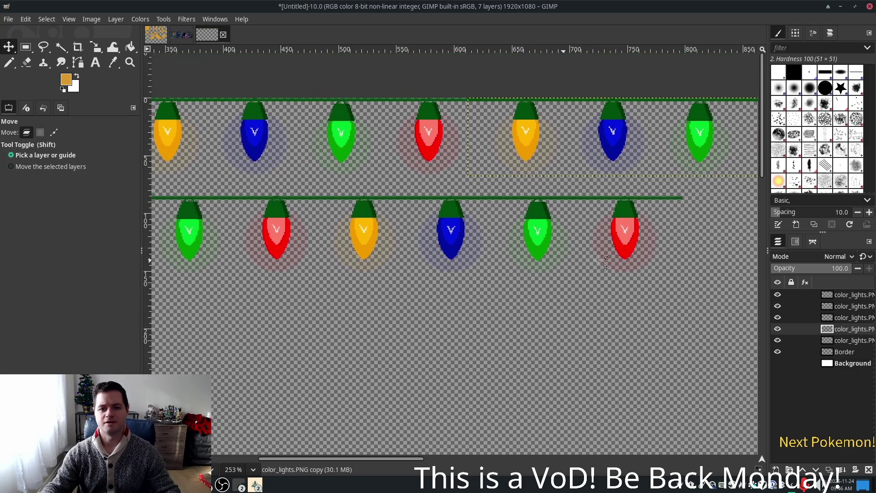
pyautogui.click(510, 239)
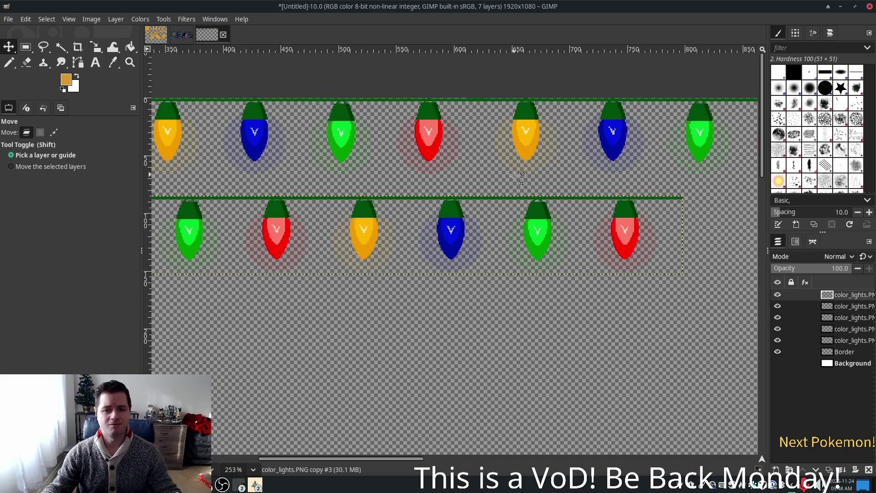
# Move the lower light string up onto the top row and line up its overlapping bulbs
pyautogui.keyDown('ctrl'); pyautogui.scroll(2, 509, 172); pyautogui.keyUp('ctrl')
pyautogui.scroll(1, 466, 195)
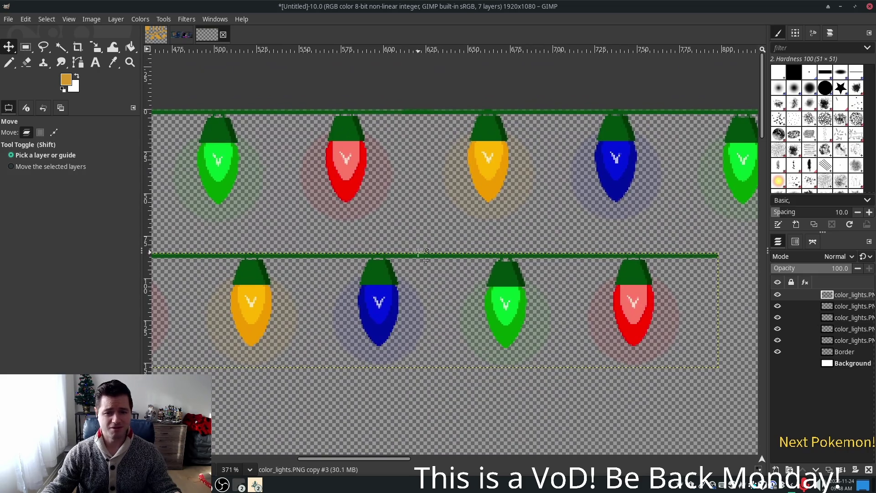
pyautogui.moveTo(414, 255)
pyautogui.mouseDown()
pyautogui.moveTo(477, 133)
pyautogui.moveTo(472, 120)
pyautogui.moveTo(509, 111)
pyautogui.mouseUp()
pyautogui.click(851, 317)
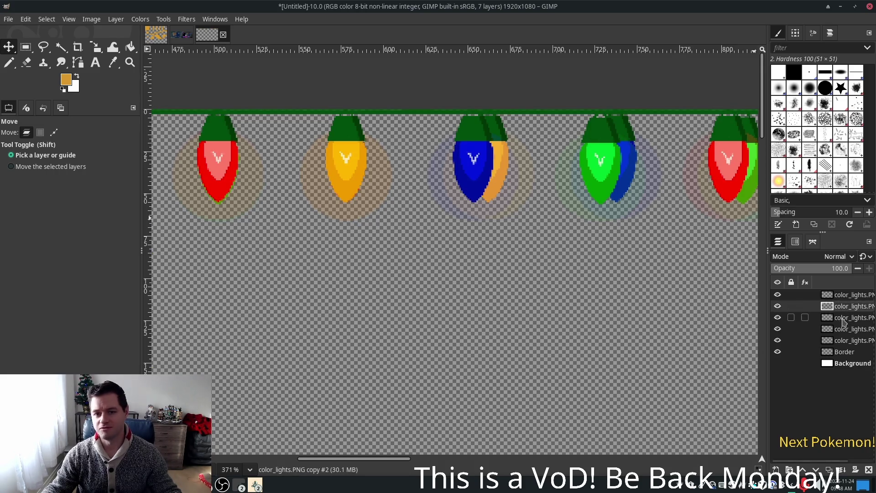
pyautogui.click(842, 336)
pyautogui.moveTo(505, 165); pyautogui.dragTo(488, 165)
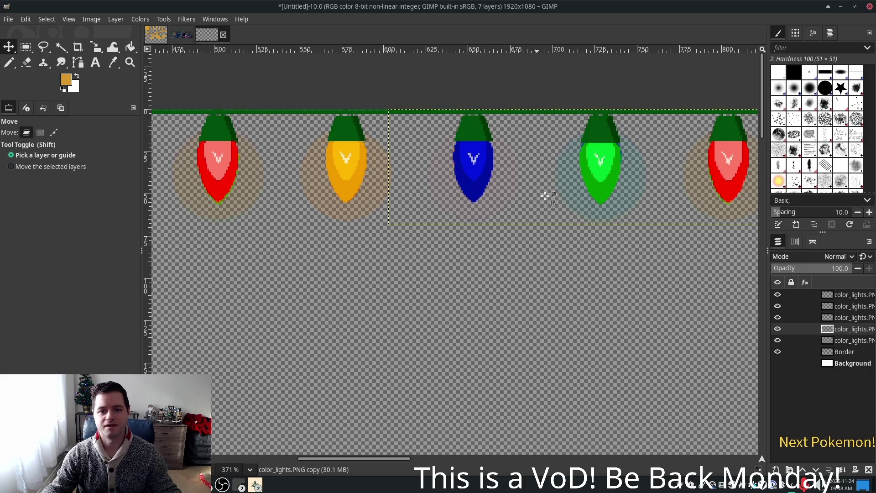
# Move color_lights.PNG copy #3 back down to form a second row of bulbs
pyautogui.click(840, 296)
pyautogui.keyDown('ctrl'); pyautogui.scroll(-3, 684, 286); pyautogui.keyUp('ctrl')
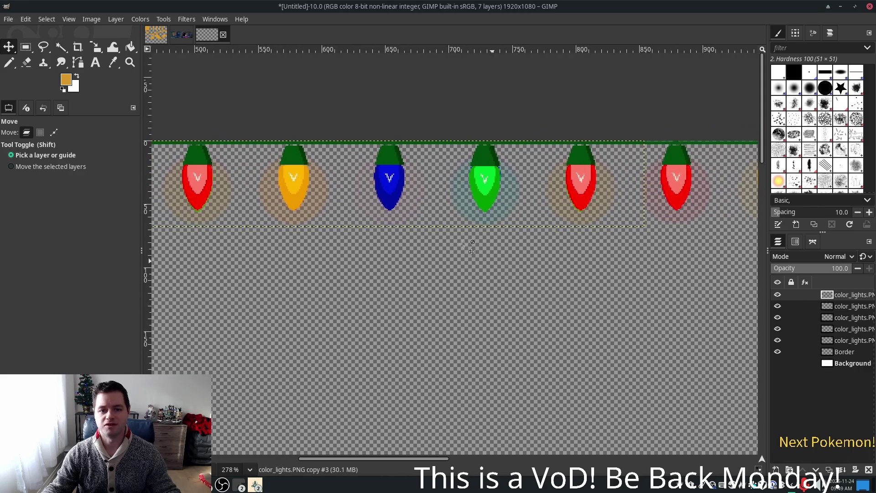
pyautogui.moveTo(302, 195); pyautogui.dragTo(514, 336)
pyautogui.hscroll(5, 514, 336)
pyautogui.scroll(-1, 547, 296)
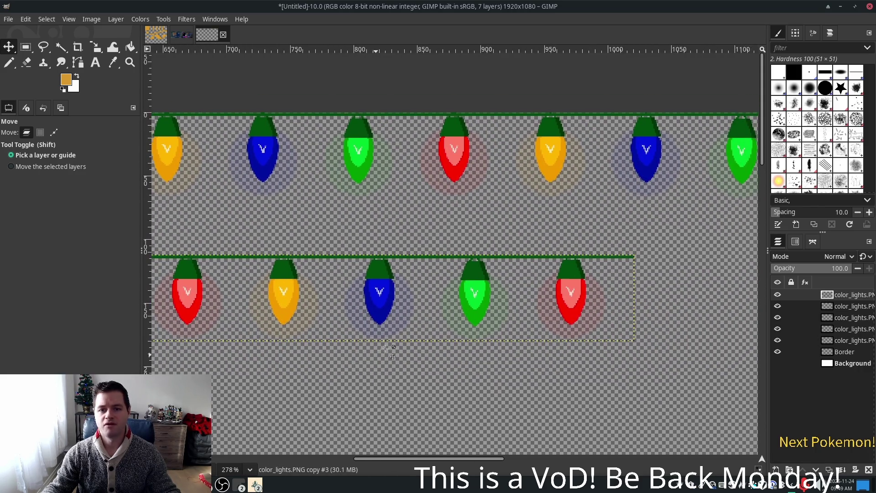
pyautogui.scroll(-3, 687, 235)
pyautogui.scroll(1, 686, 235)
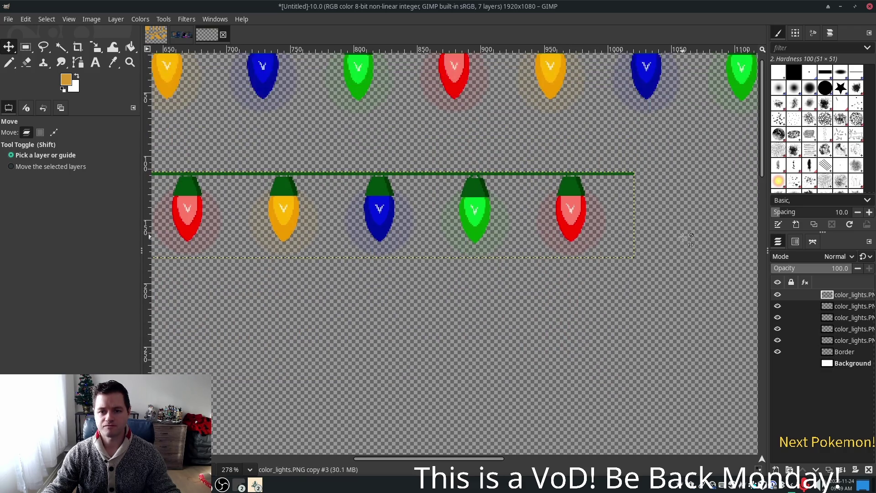
pyautogui.scroll(-1, 683, 237)
pyautogui.scroll(2, 683, 237)
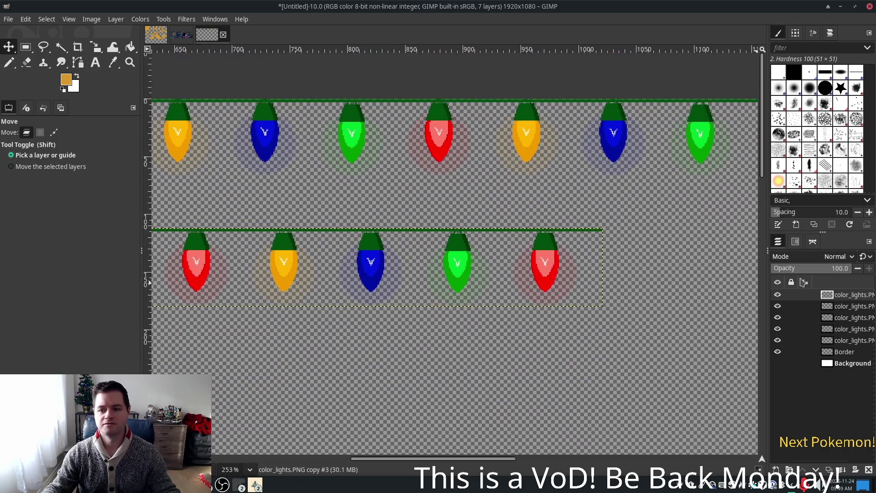
# Select color_lights.PNG copy #1 and slide the lower bulb string to the right
pyautogui.click(846, 310)
pyautogui.scroll(-4, 666, 247)
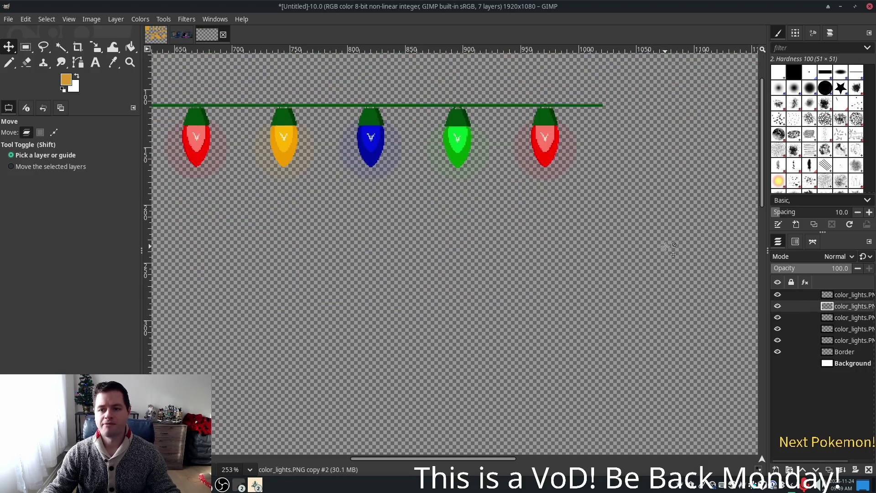
pyautogui.scroll(-1, 664, 242)
pyautogui.scroll(3, 661, 232)
pyautogui.scroll(-3, 646, 301)
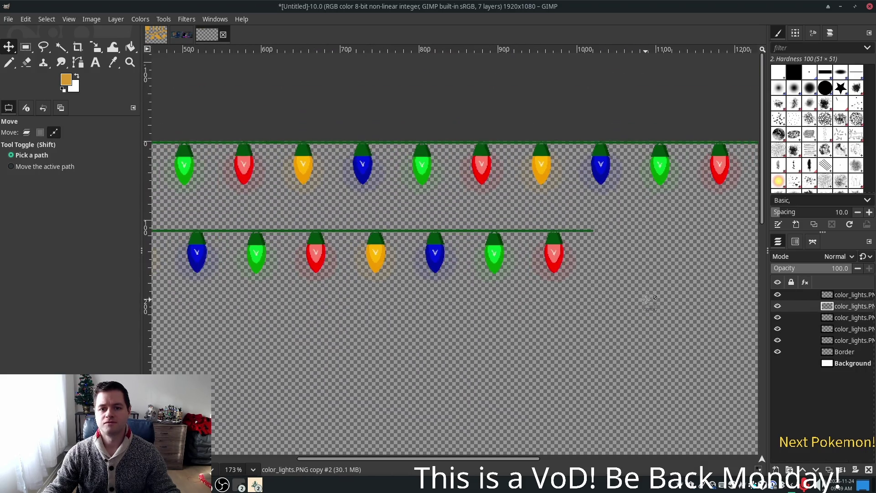
pyautogui.click(838, 340)
pyautogui.click(838, 329)
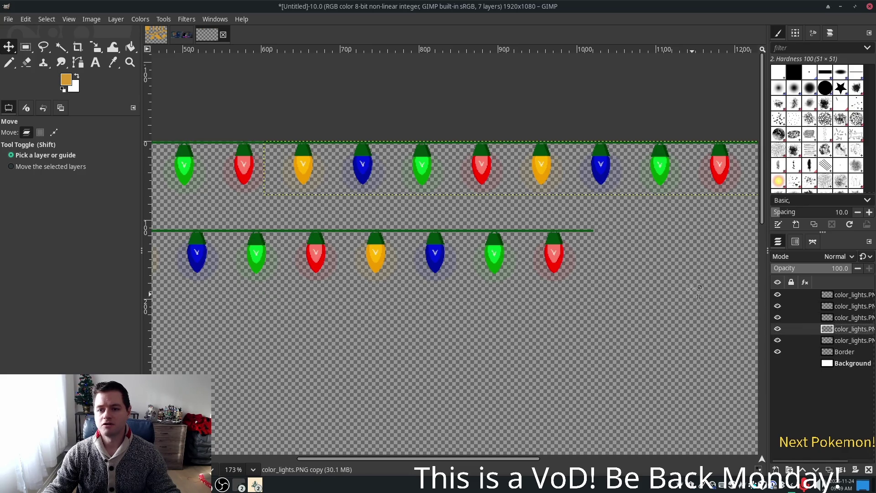
pyautogui.hscroll(5, 639, 302)
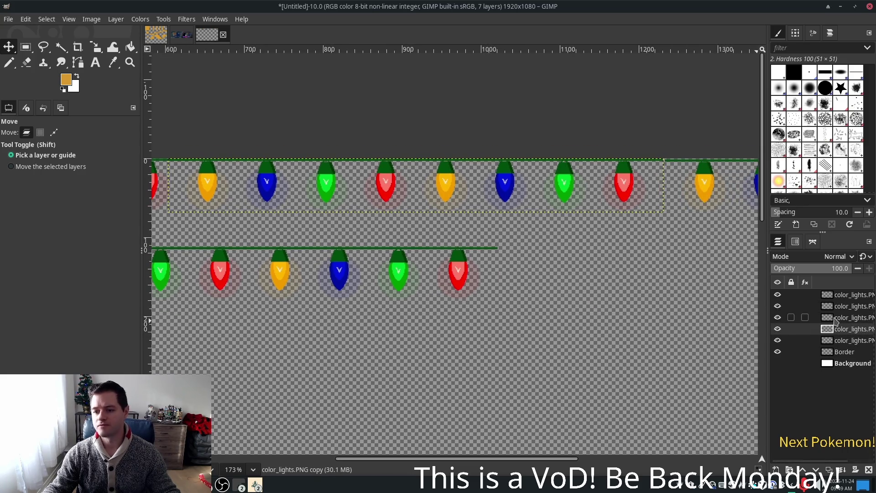
pyautogui.click(838, 318)
pyautogui.moveTo(452, 337); pyautogui.dragTo(656, 321)
# Nudge the top row's right-hand lights copy by -2, -1 to match the bulb spacing
pyautogui.hscroll(3, 553, 289)
pyautogui.scroll(3, 562, 274)
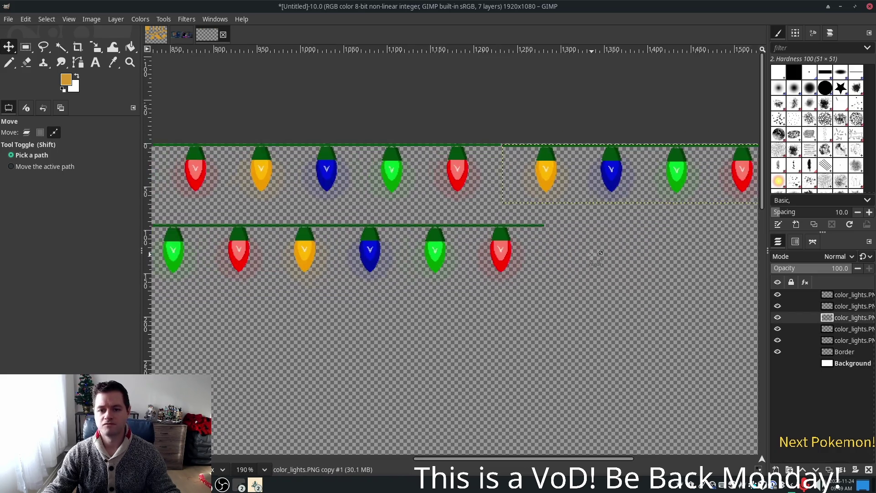
pyautogui.scroll(2, 570, 292)
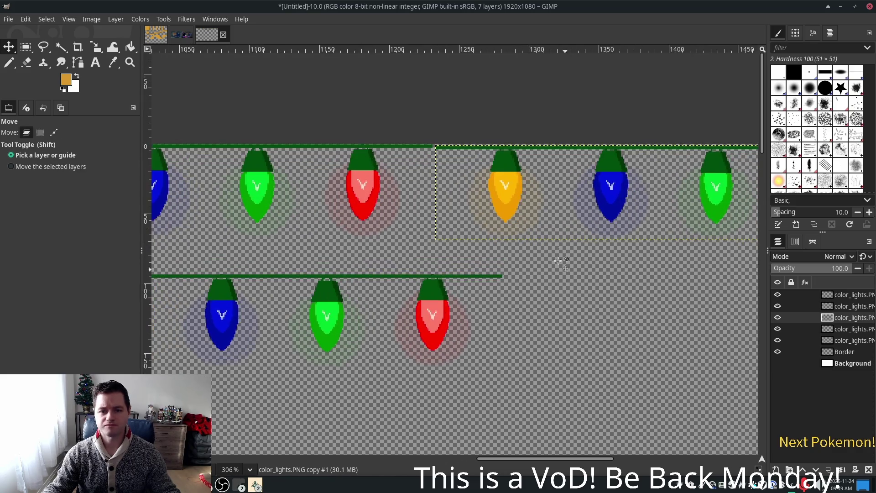
pyautogui.moveTo(501, 161); pyautogui.dragTo(499, 158)
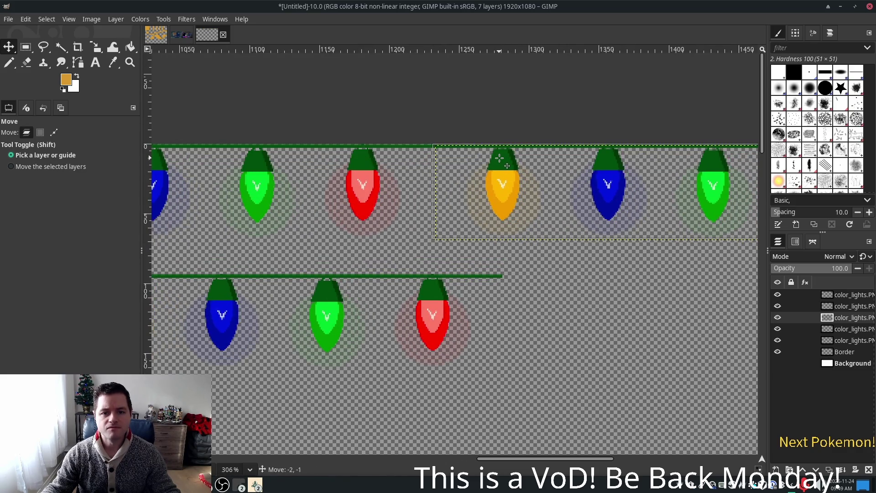
# Lift the lower light string onto the top row and nudge the right-hand string slightly left
pyautogui.moveTo(426, 294)
pyautogui.mouseDown()
pyautogui.moveTo(528, 217)
pyautogui.moveTo(627, 229)
pyautogui.moveTo(668, 163)
pyautogui.mouseUp()
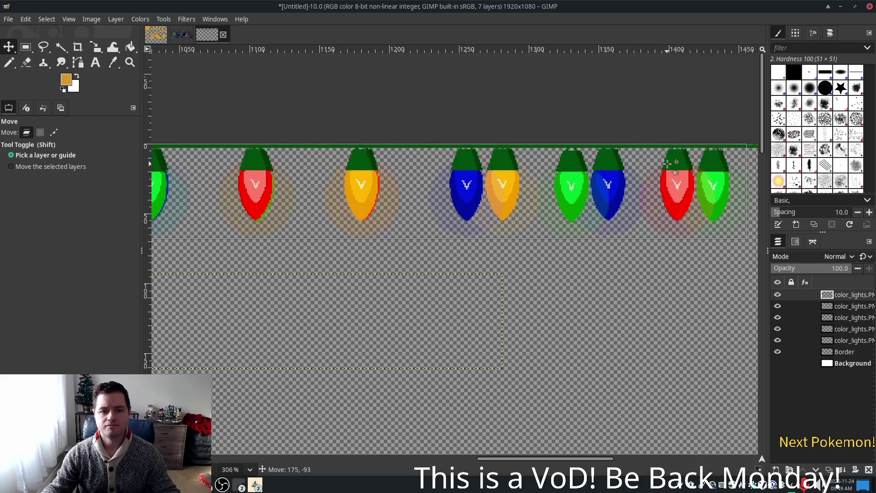
pyautogui.click(533, 235)
pyautogui.keyDown('ctrl'); pyautogui.scroll(1, 500, 234); pyautogui.keyUp('ctrl')
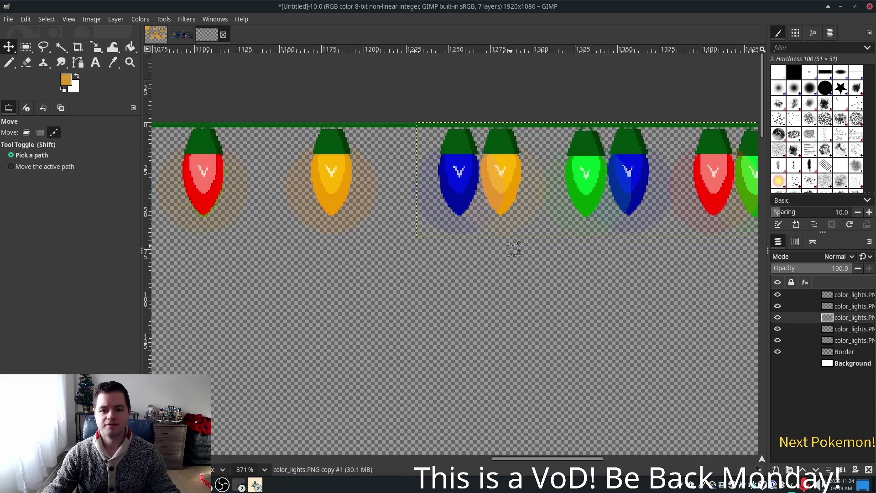
pyautogui.moveTo(511, 176); pyautogui.dragTo(470, 177)
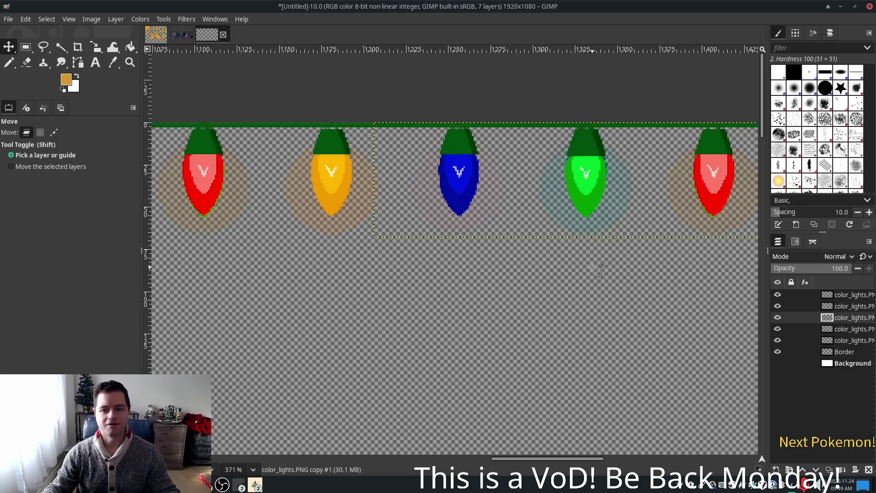
# Move the topmost light string down out of the way and shift it right
pyautogui.moveTo(321, 186); pyautogui.dragTo(361, 335)
pyautogui.scroll(-1, 559, 365)
pyautogui.scroll(-1, 559, 361)
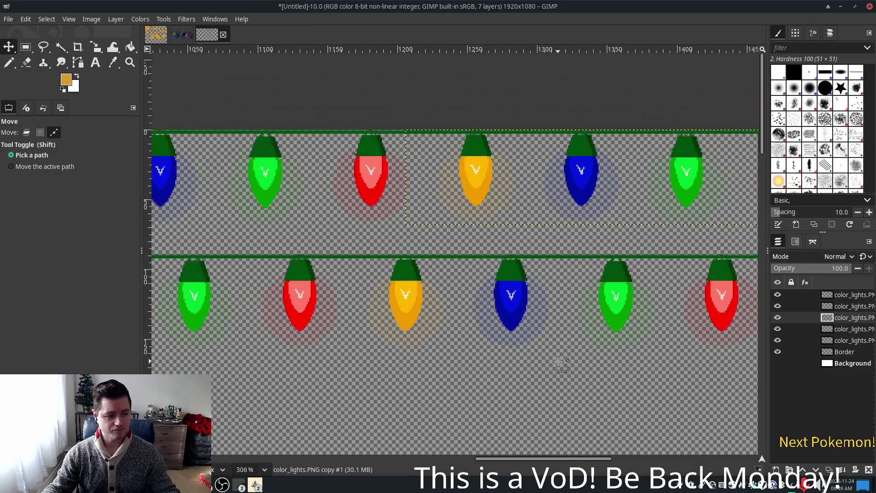
pyautogui.scroll(-3, 559, 366)
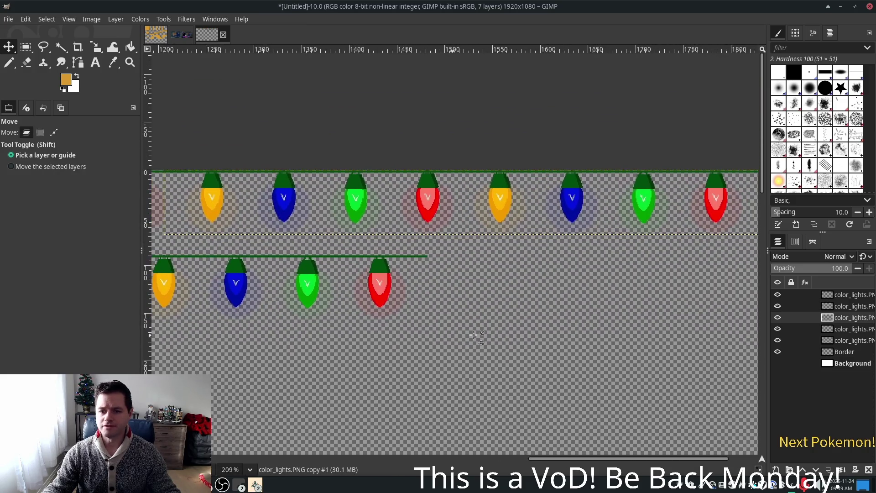
pyautogui.scroll(-4, 461, 336)
pyautogui.hscroll(-2, 423, 311)
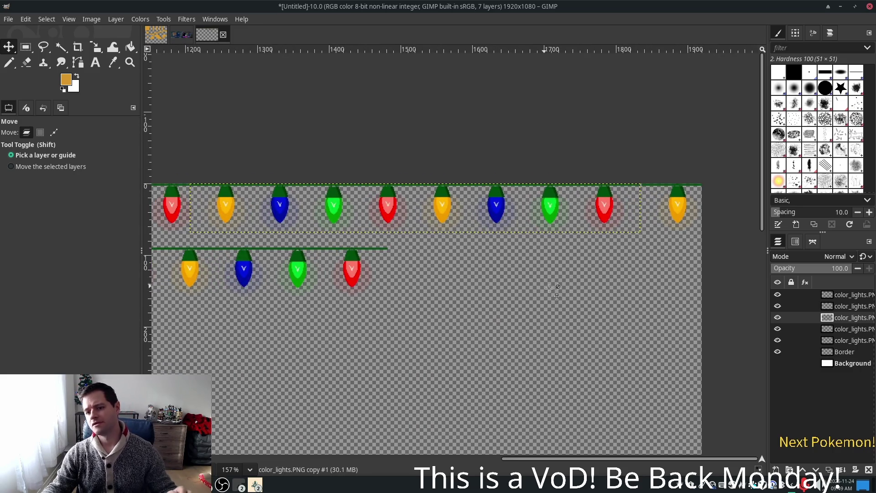
pyautogui.moveTo(365, 272); pyautogui.dragTo(592, 303)
pyautogui.hscroll(4, 559, 304)
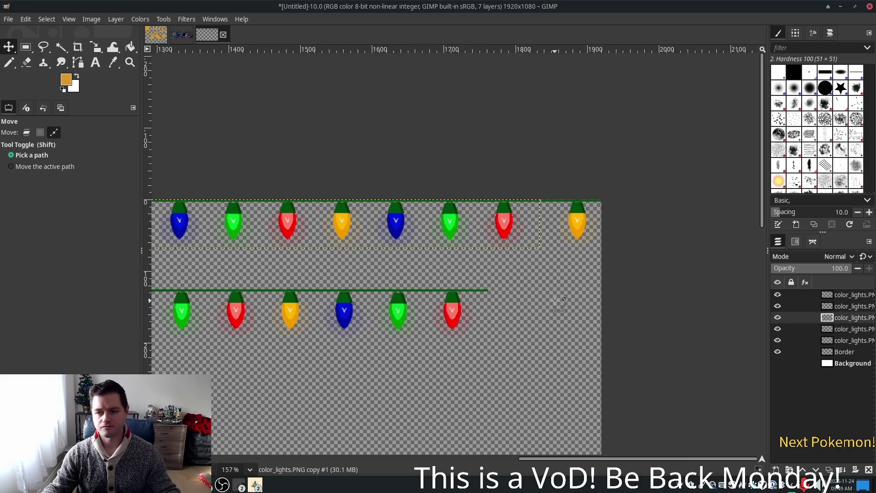
pyautogui.keyDown('ctrl'); pyautogui.scroll(4, 559, 305); pyautogui.keyUp('ctrl')
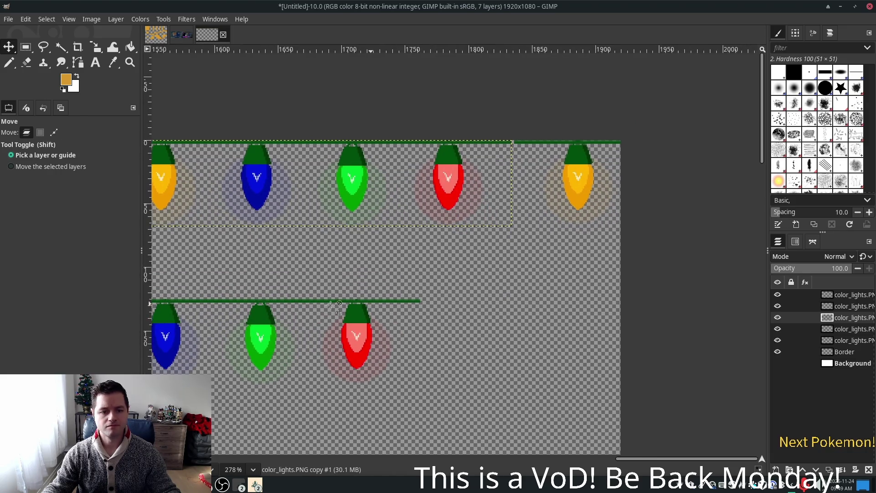
# Raise the lower string onto the top row and nudge the yellow-bulb string left
pyautogui.moveTo(151, 335); pyautogui.dragTo(455, 336)
pyautogui.moveTo(365, 330)
pyautogui.mouseDown()
pyautogui.moveTo(437, 226)
pyautogui.moveTo(437, 184)
pyautogui.mouseUp()
pyautogui.click(531, 220)
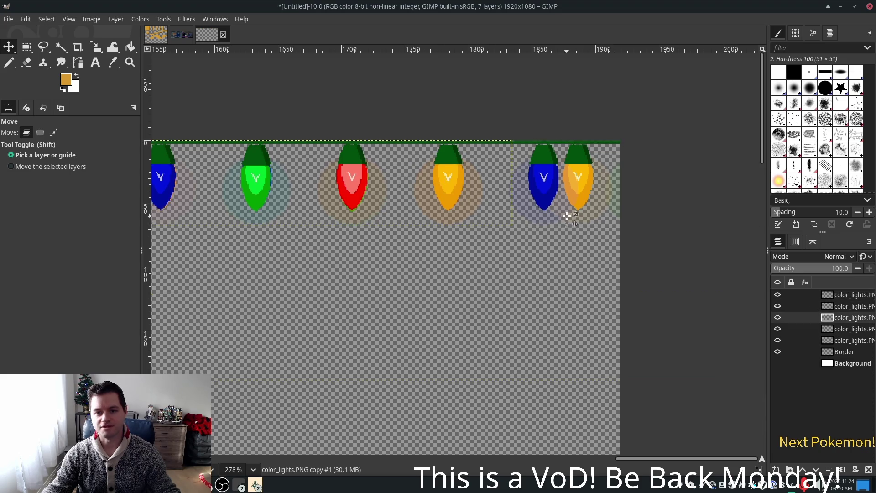
pyautogui.scroll(2, 562, 233)
pyautogui.scroll(4, 562, 232)
pyautogui.moveTo(601, 137); pyautogui.dragTo(541, 136)
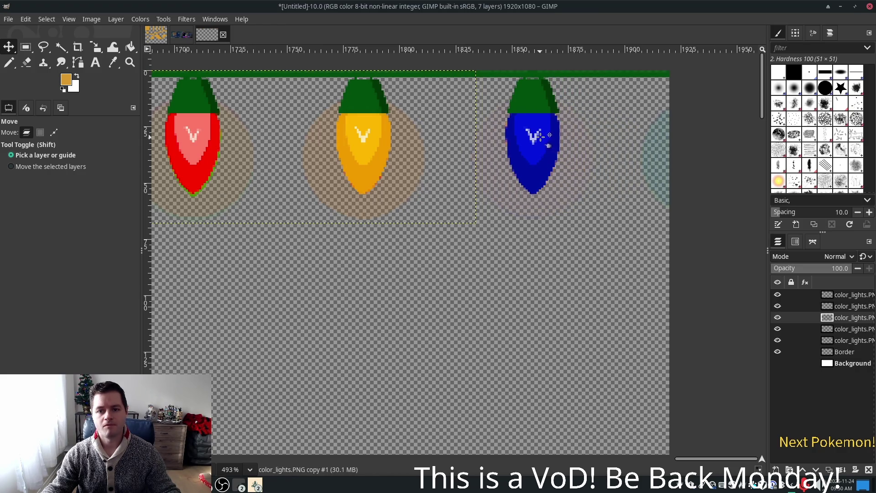
# Move the extra light string down into a second row below the top edge
pyautogui.moveTo(369, 158); pyautogui.dragTo(414, 354)
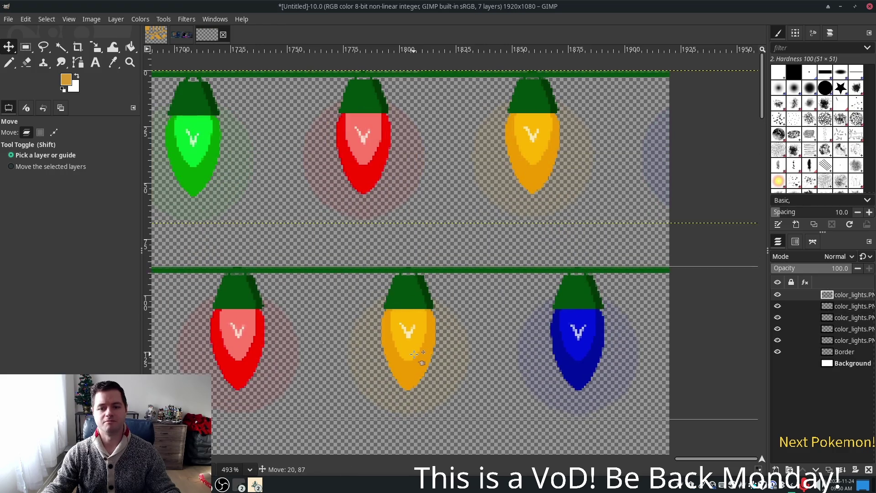
pyautogui.scroll(-3, 413, 354)
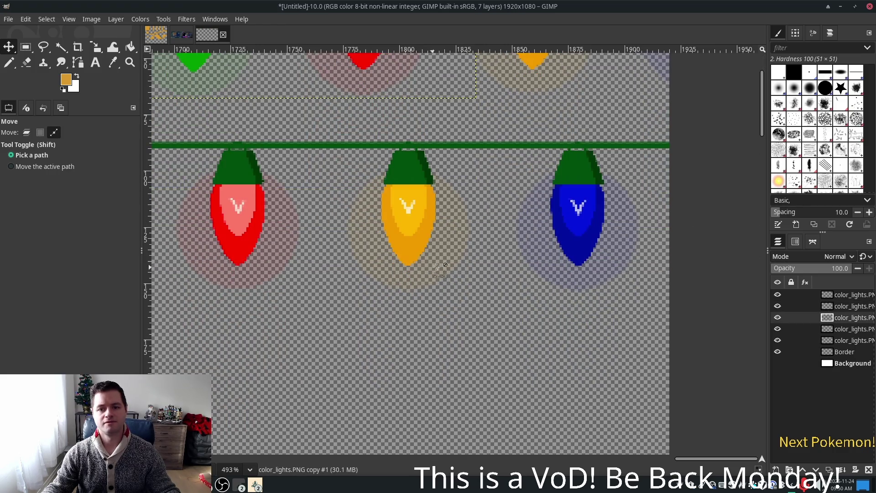
pyautogui.scroll(-5, 519, 307)
pyautogui.keyDown('ctrl'); pyautogui.scroll(-1, 519, 306); pyautogui.keyUp('ctrl')
pyautogui.keyDown('ctrl'); pyautogui.scroll(-6, 519, 307); pyautogui.keyUp('ctrl')
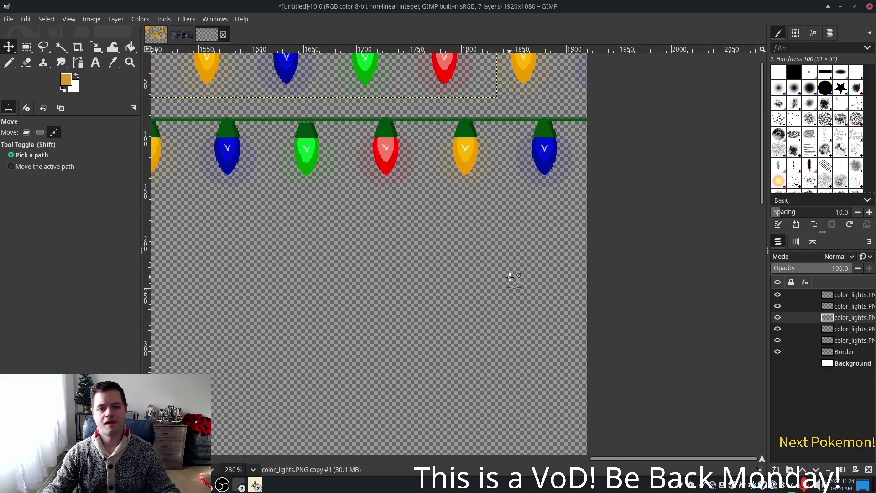
pyautogui.keyDown('ctrl'); pyautogui.scroll(-4, 510, 276); pyautogui.keyUp('ctrl')
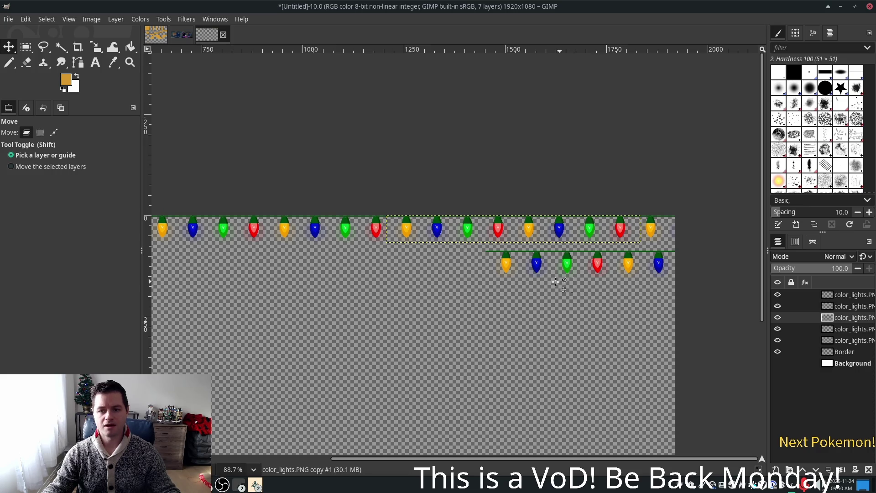
pyautogui.scroll(-3, 499, 311)
pyautogui.keyDown('ctrl'); pyautogui.scroll(-1, 501, 311); pyautogui.keyUp('ctrl')
pyautogui.hscroll(-5, 566, 301)
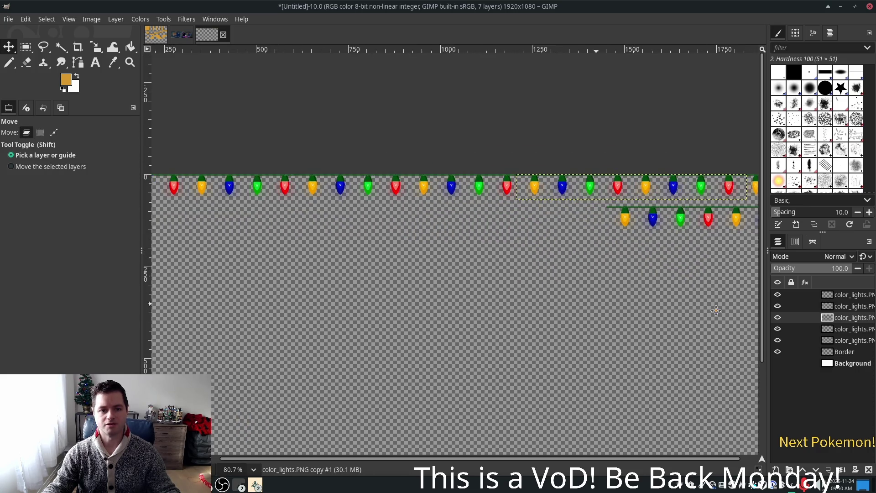
pyautogui.hscroll(5, 565, 306)
pyautogui.moveTo(625, 226)
pyautogui.mouseDown()
pyautogui.moveTo(614, 248)
pyautogui.moveTo(416, 314)
pyautogui.mouseUp()
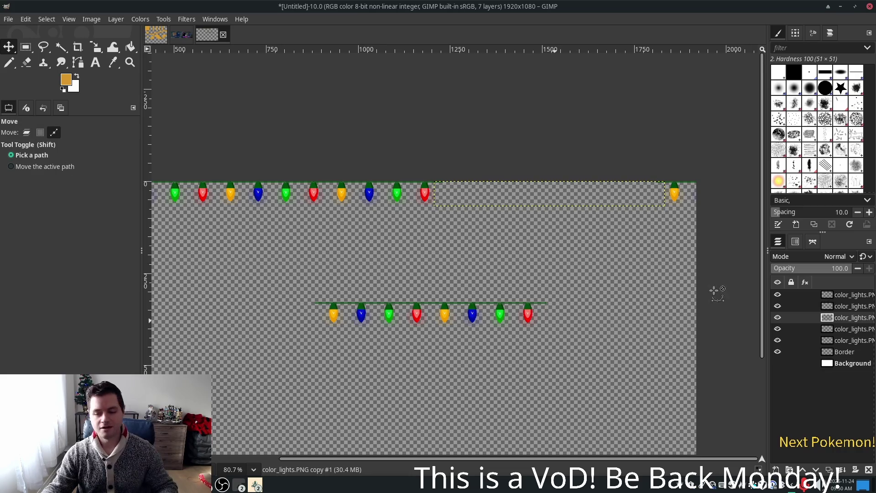
# Cut and paste the extra bulb layer, then delete the stray lights in the image middle
pyautogui.hotkey('ctrl', 'x')
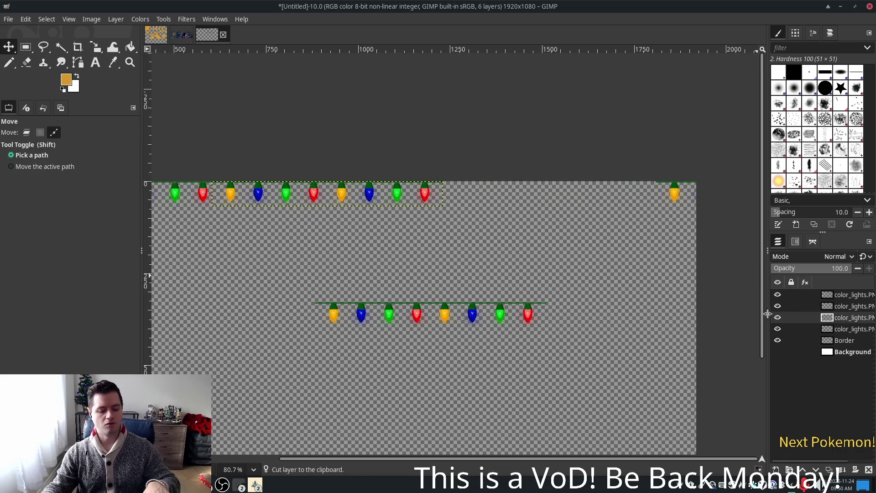
pyautogui.hotkey('ctrl', 'v')
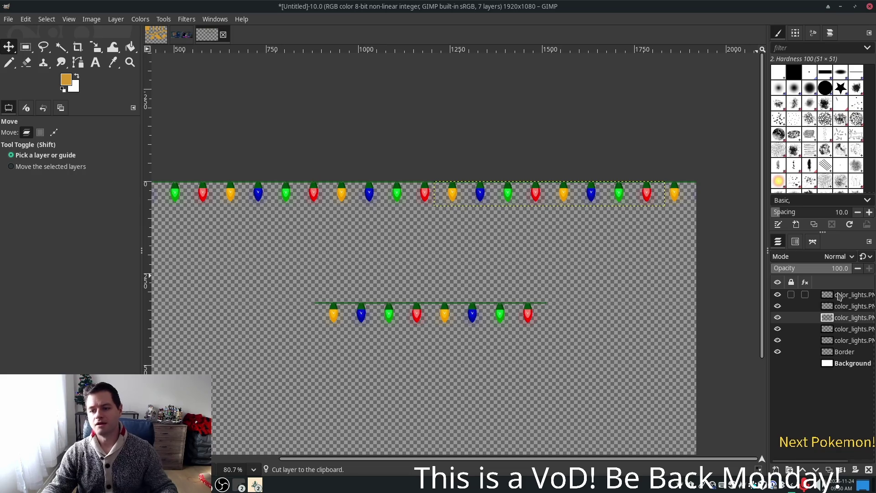
pyautogui.click(838, 294)
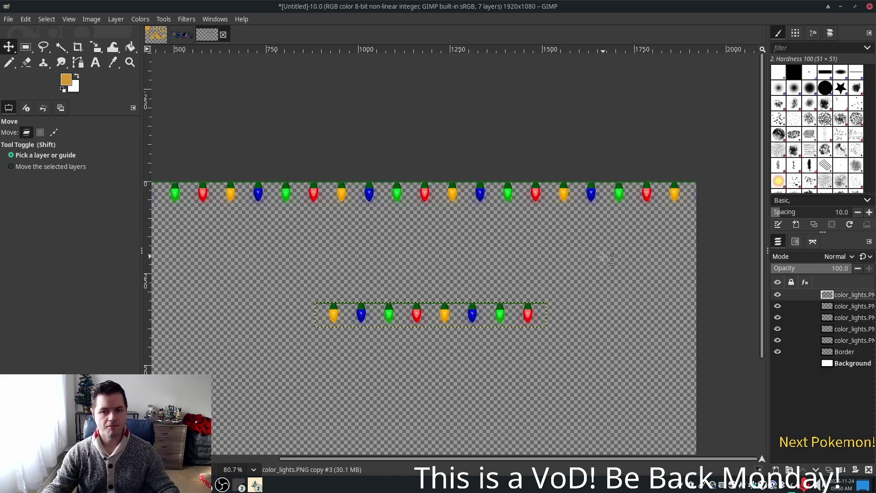
pyautogui.scroll(-2, 604, 257)
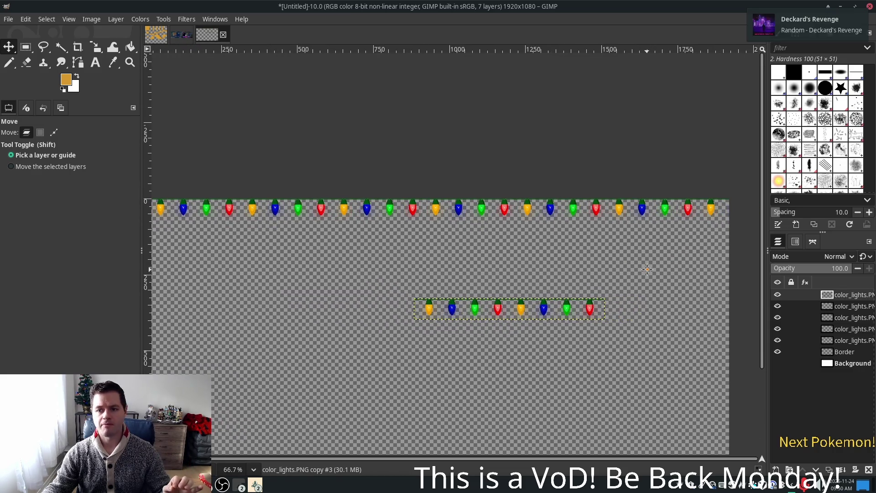
pyautogui.moveTo(647, 269)
pyautogui.mouseDown()
pyautogui.moveTo(614, 266)
pyautogui.moveTo(671, 267)
pyautogui.mouseUp()
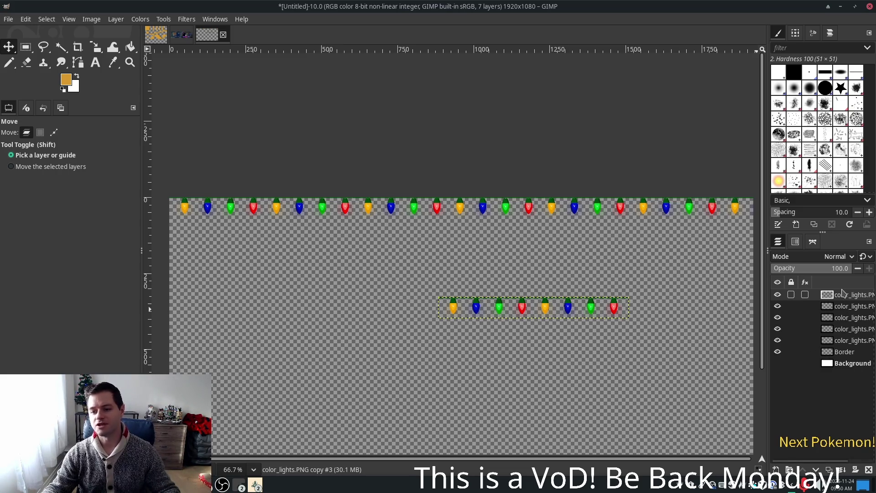
pyautogui.press('Delete')
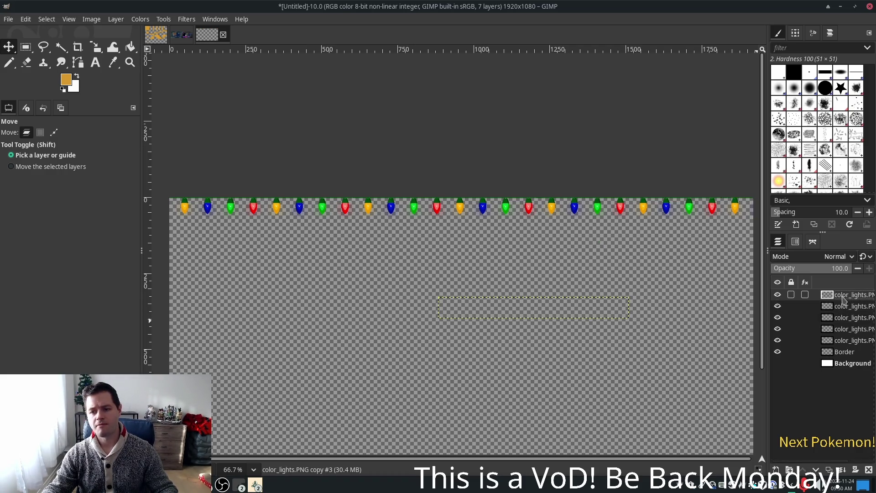
# Merge Down each color_lights layer in turn until all lights are merged into Border
pyautogui.rightClick(843, 301)
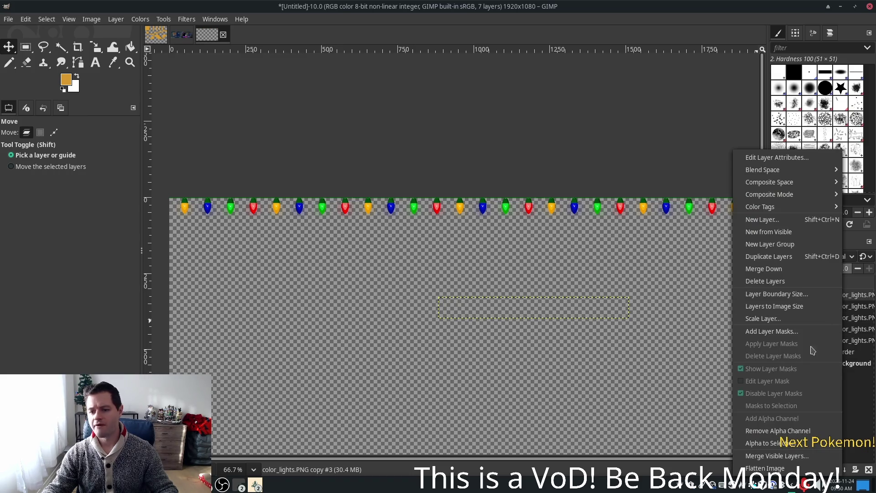
pyautogui.click(775, 281)
pyautogui.rightClick(830, 298)
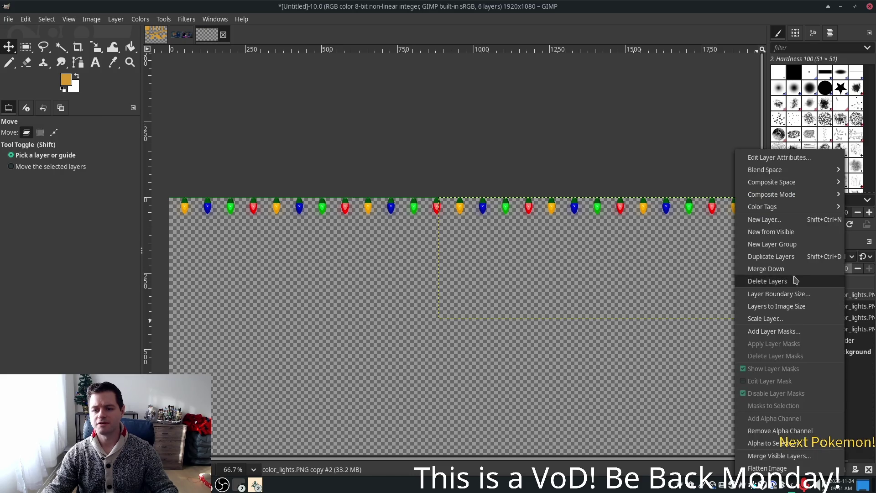
pyautogui.click(775, 281)
pyautogui.rightClick(845, 297)
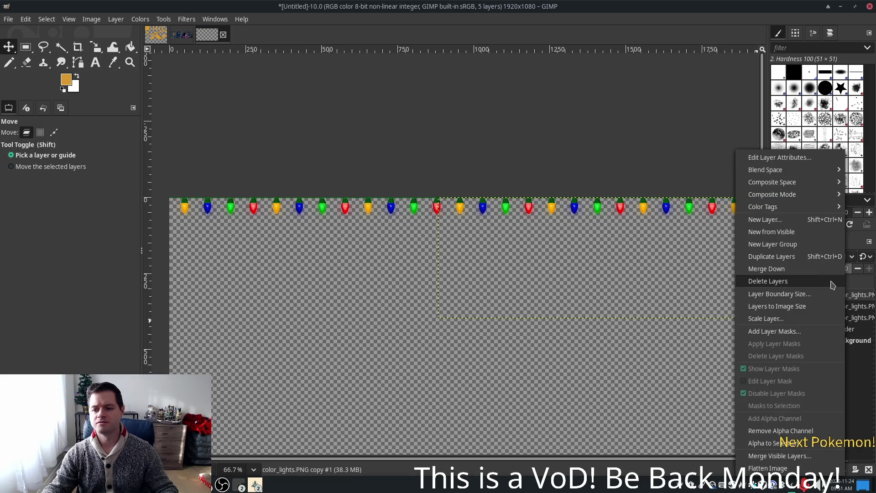
pyautogui.click(802, 281)
pyautogui.rightClick(846, 297)
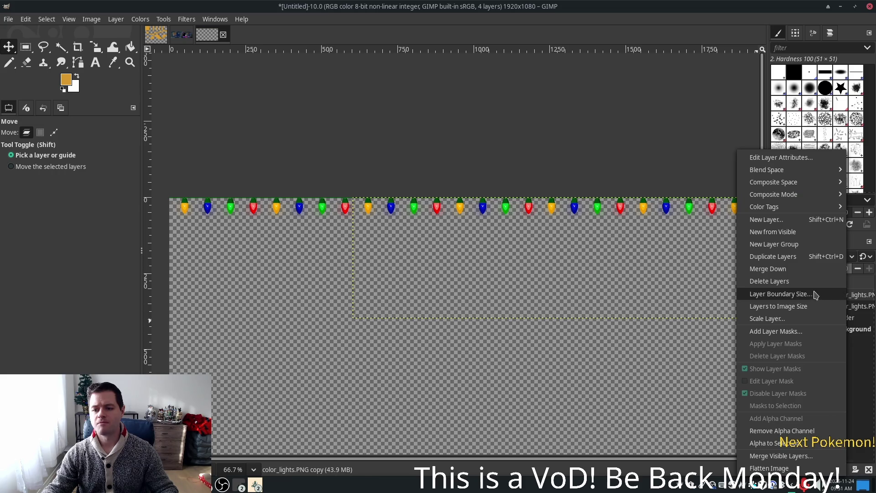
pyautogui.click(786, 279)
pyautogui.rightClick(849, 295)
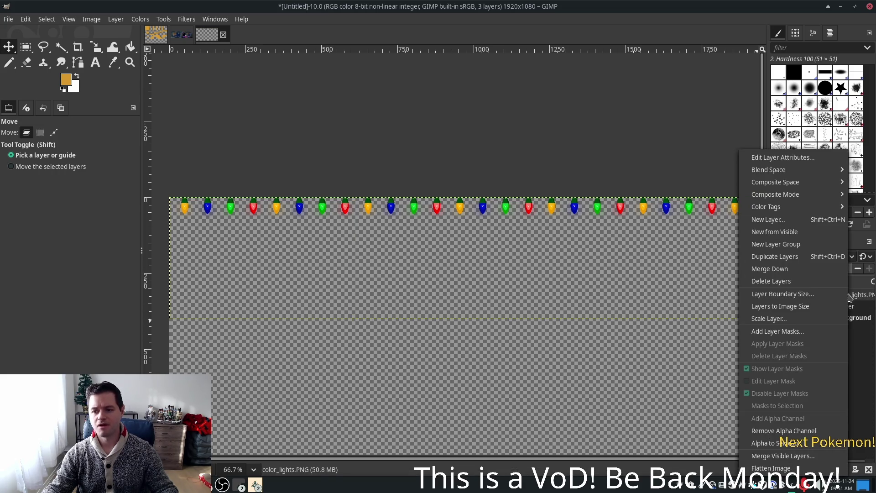
pyautogui.click(803, 269)
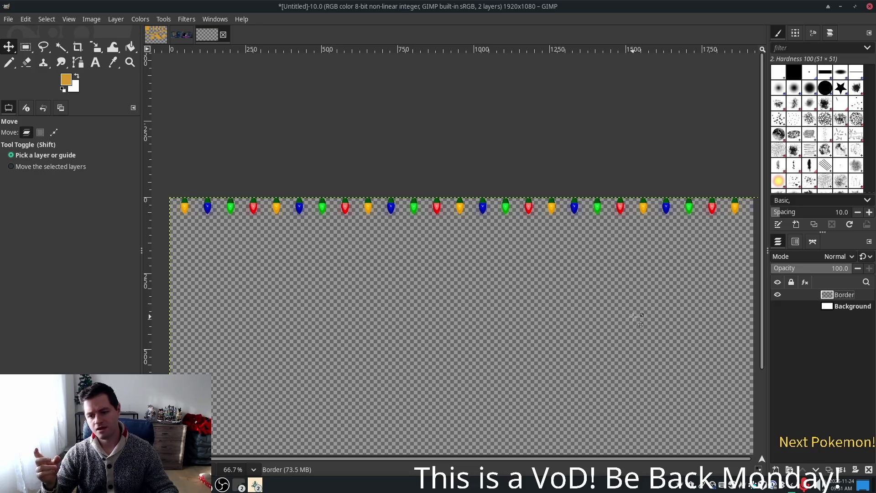
# Open and dismiss the taskbar options for a running application
pyautogui.scroll(-2, 634, 316)
pyautogui.scroll(-3, 593, 361)
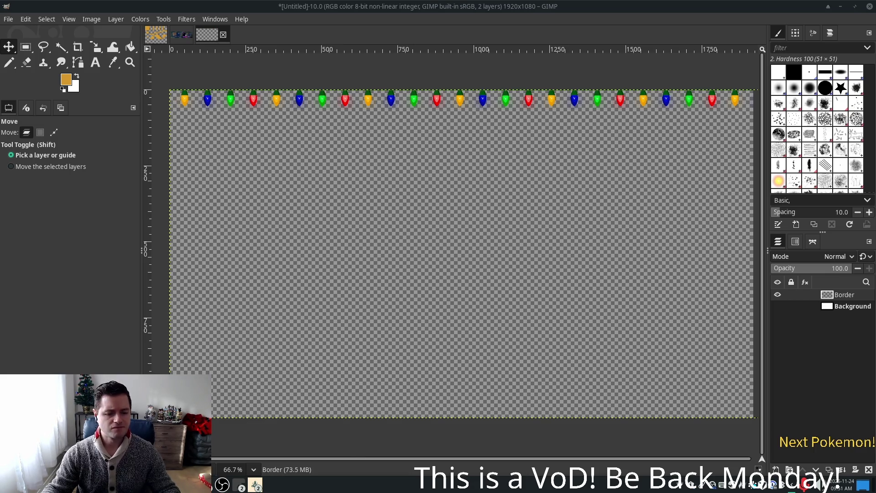
pyautogui.rightClick(241, 484)
pyautogui.press('Escape')
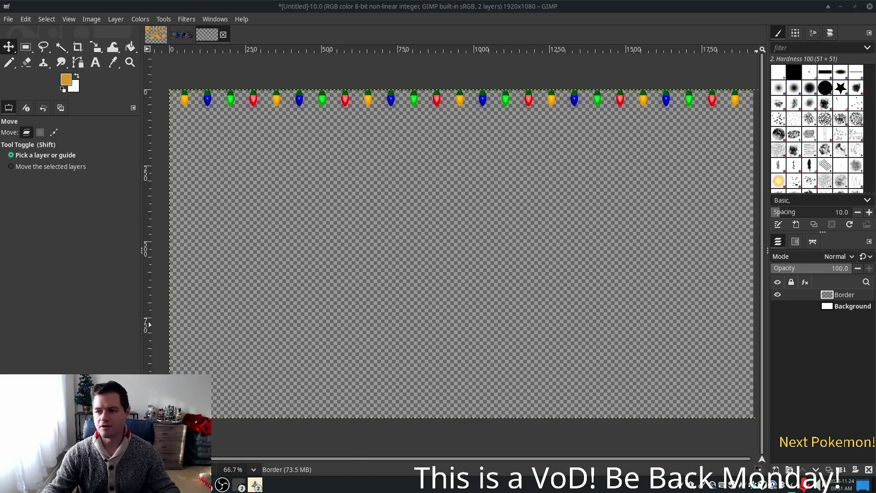
# Browse Thunar's Projects > christmas-crush > art folder, scrolling through its 92 image files
pyautogui.click(241, 484)
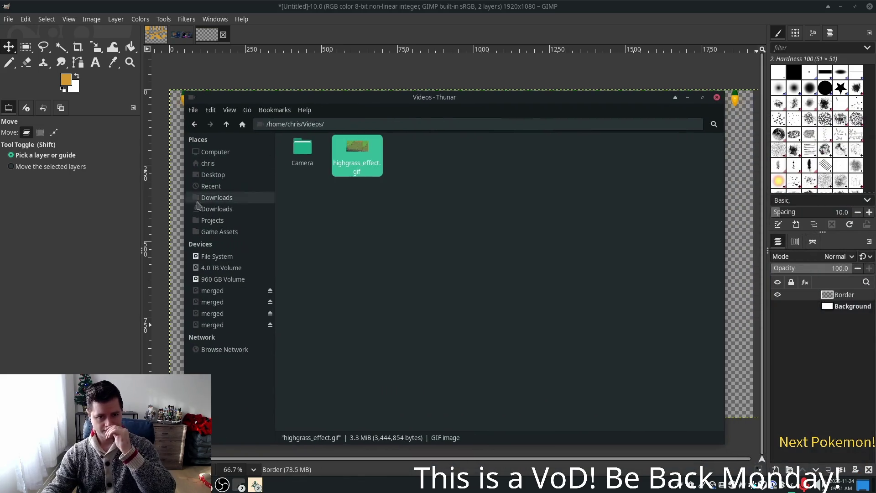
pyautogui.click(213, 220)
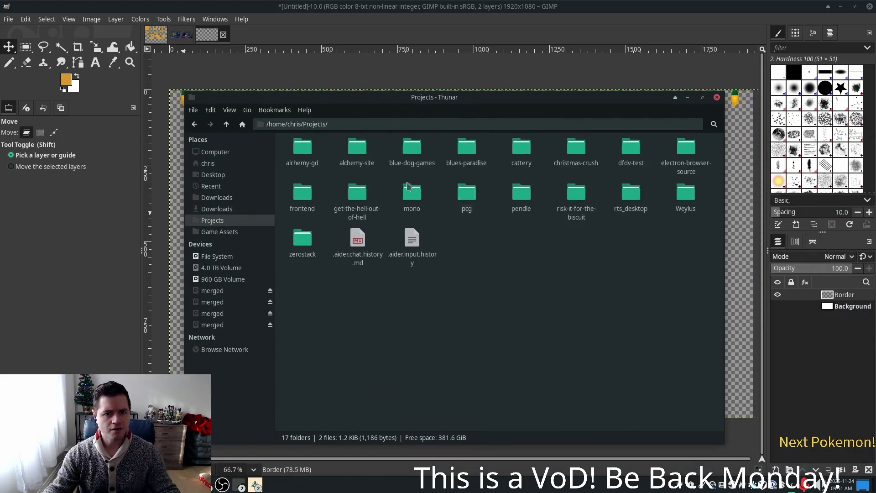
pyautogui.doubleClick(576, 148)
pyautogui.doubleClick(412, 148)
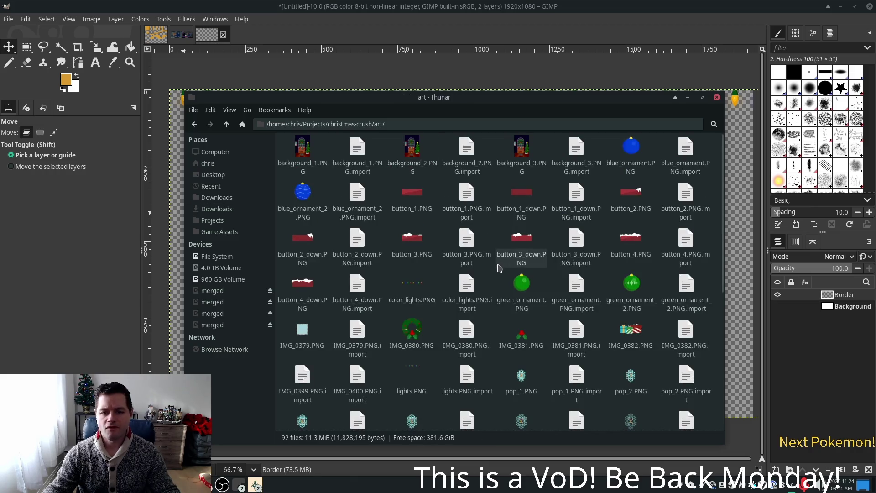
pyautogui.scroll(-3, 499, 260)
pyautogui.scroll(-1, 492, 269)
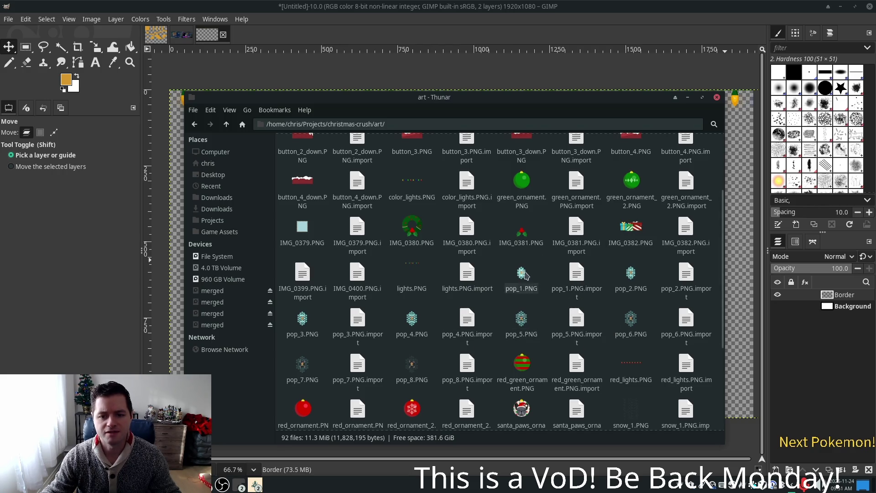
pyautogui.scroll(-2, 557, 299)
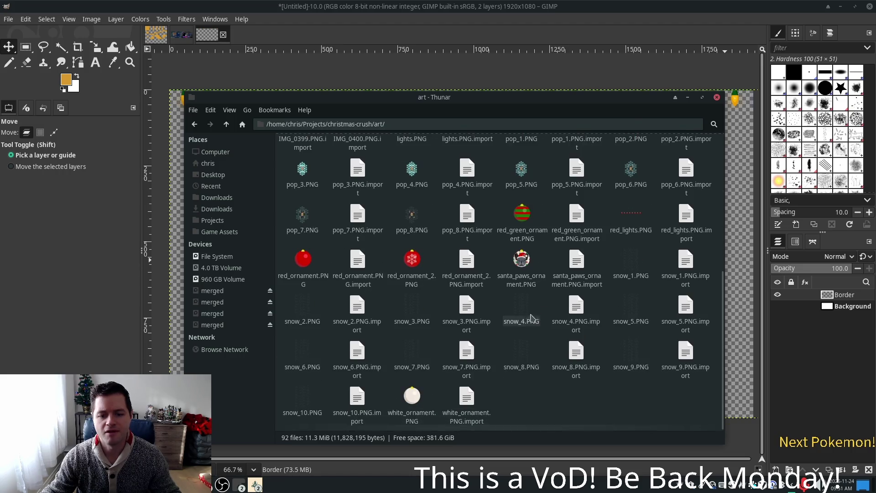
pyautogui.scroll(4, 502, 301)
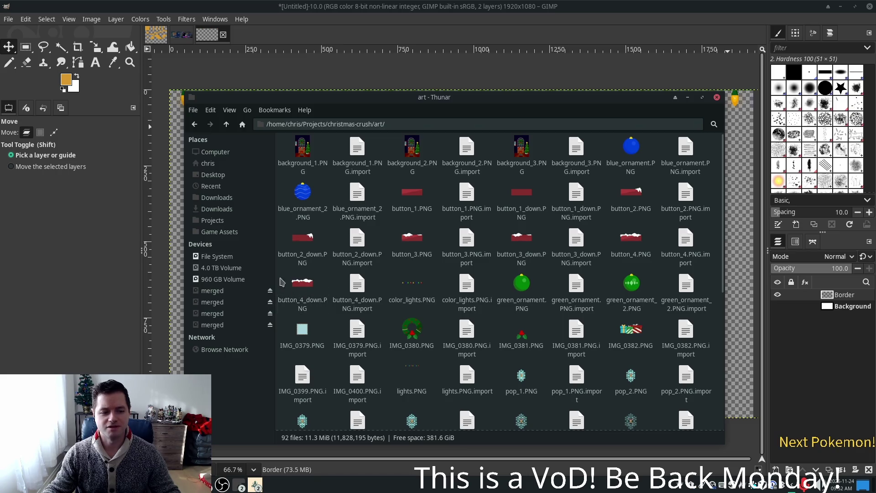
pyautogui.scroll(-1, 496, 274)
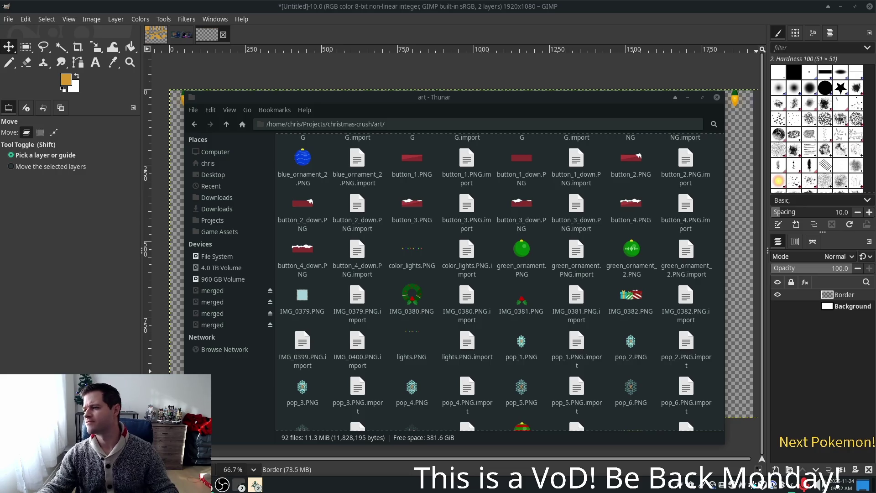
pyautogui.hotkey('alt', 'Tab')
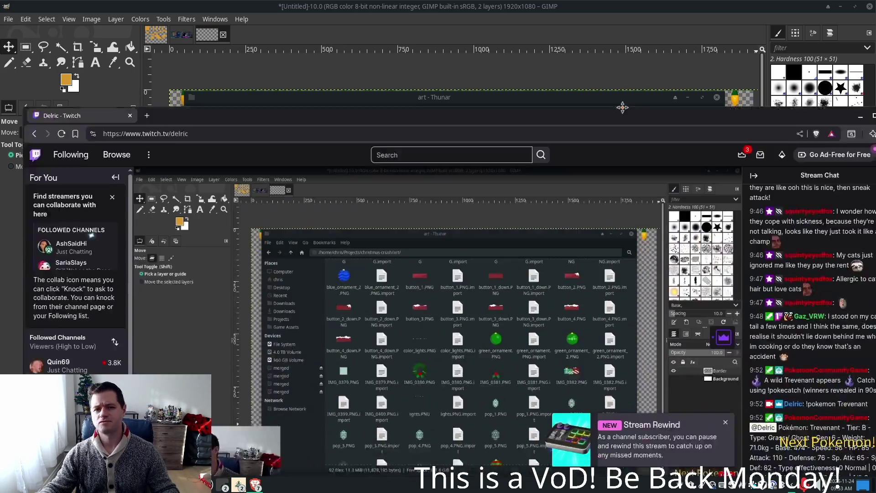
# Maximize the Twitch browser window and put the stream player into fullscreen
pyautogui.moveTo(622, 108); pyautogui.dragTo(622, 5)
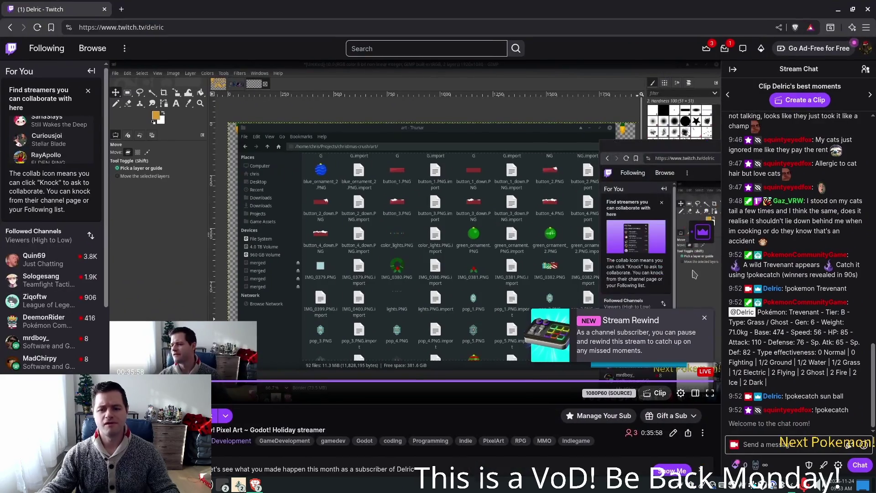
pyautogui.click(710, 392)
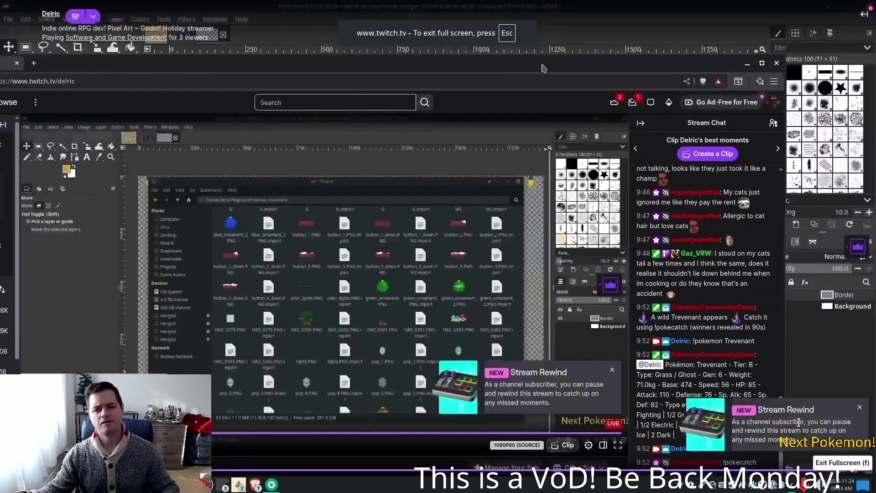
pyautogui.moveTo(693, 277)
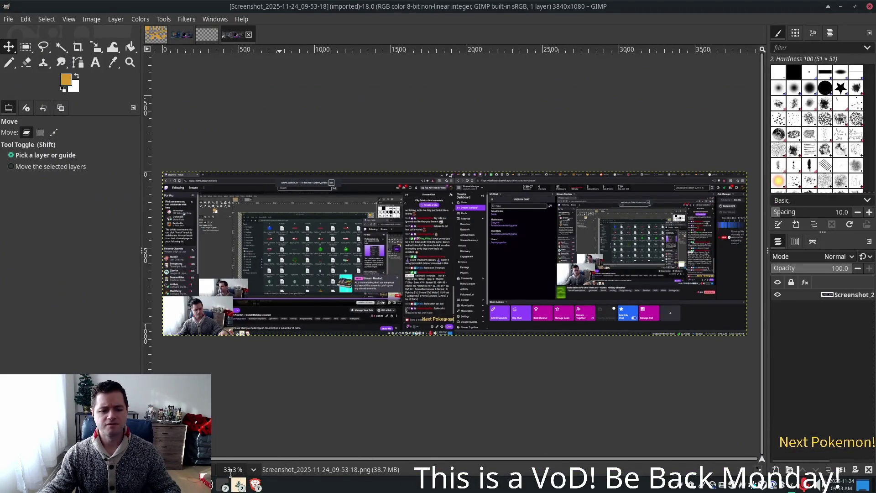
# Bring the Twitch window forward, then return to the screenshot in GIMP
pyautogui.click(256, 484)
pyautogui.click(285, 449)
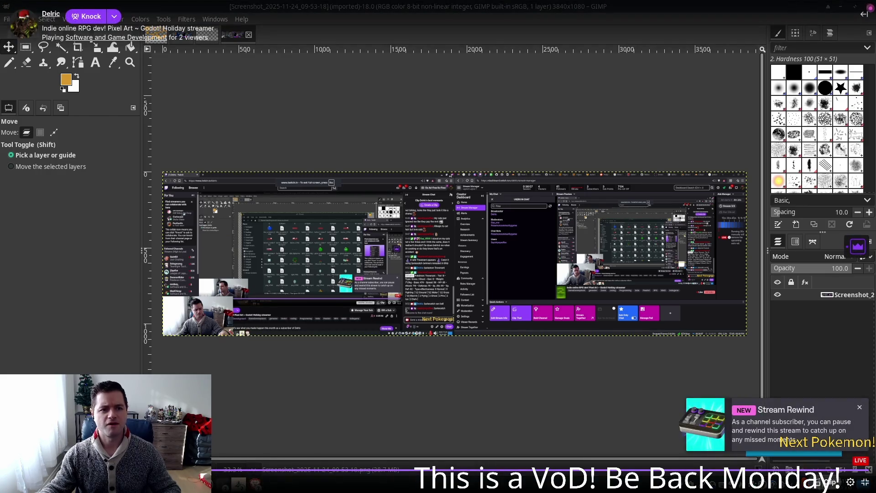
pyautogui.click(256, 485)
pyautogui.click(285, 449)
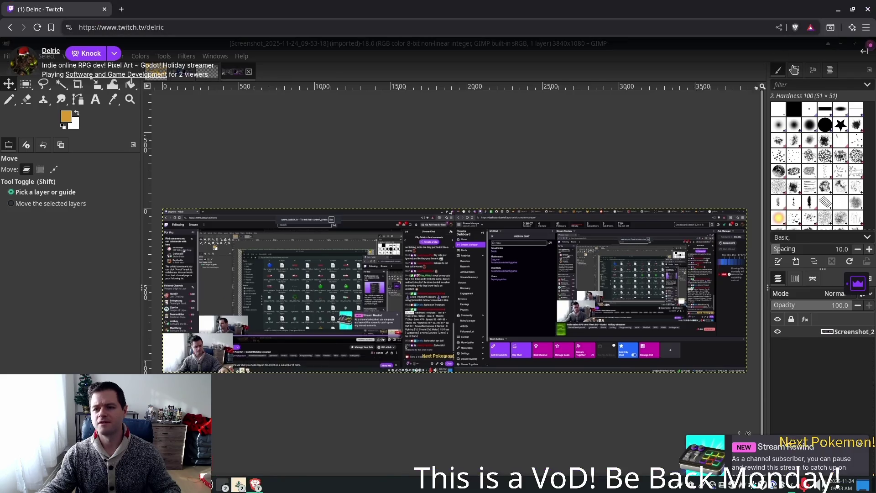
pyautogui.hotkey('alt', 'Tab')
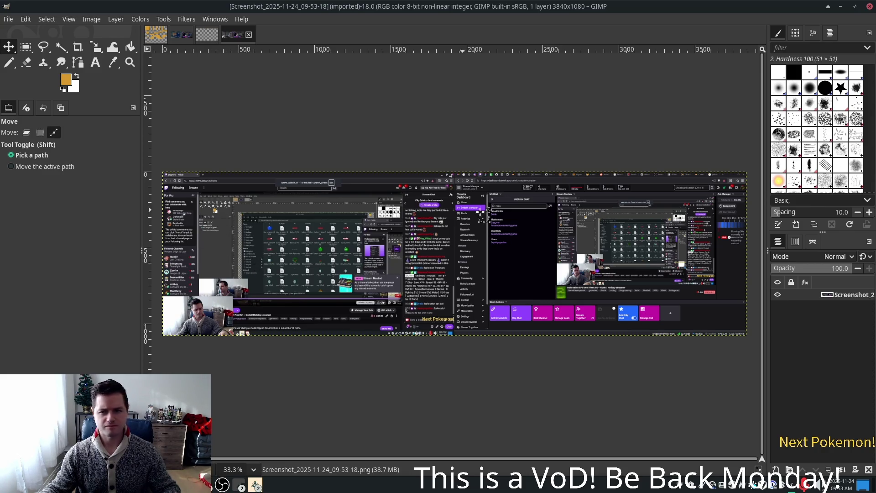
pyautogui.scroll(1, 234, 226)
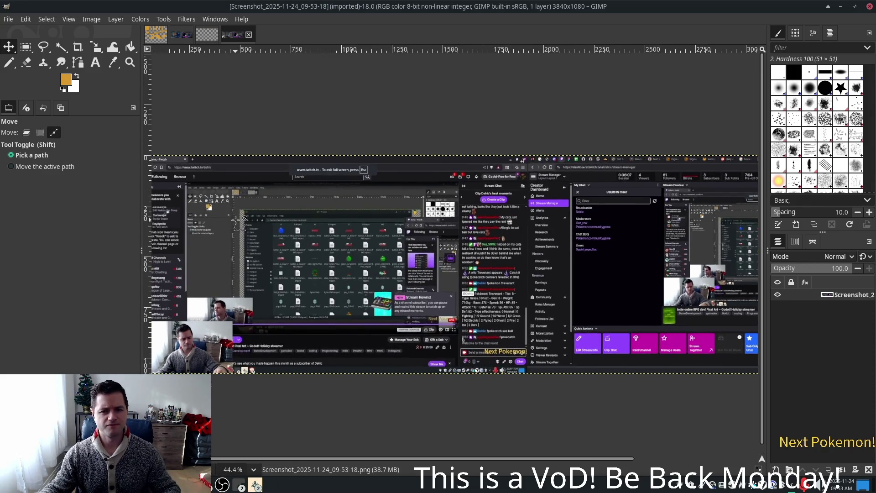
pyautogui.scroll(1, 242, 223)
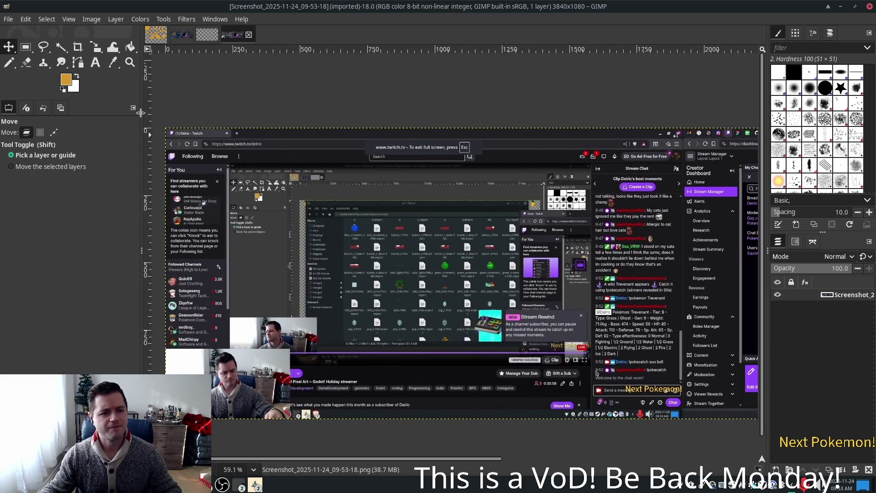
# Draw a rectangle selection over the stream area of the screenshot
pyautogui.click(26, 46)
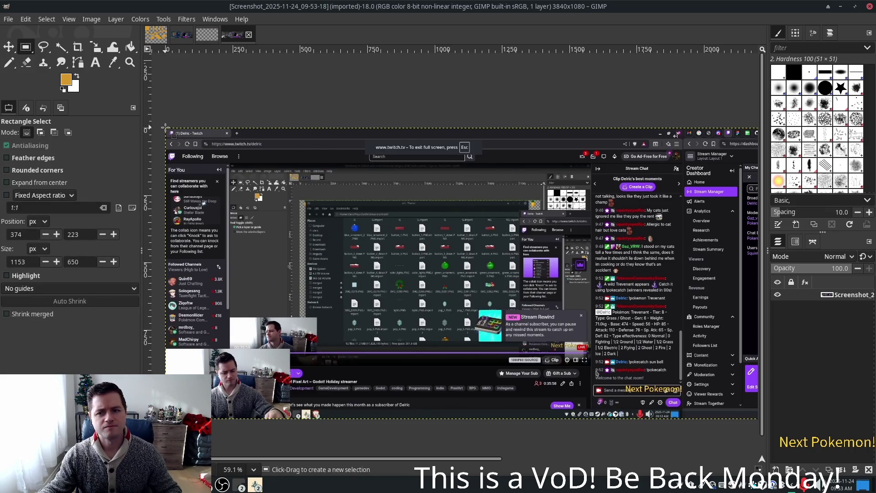
pyautogui.moveTo(166, 127)
pyautogui.mouseDown()
pyautogui.moveTo(214, 183)
pyautogui.moveTo(513, 326)
pyautogui.moveTo(621, 402)
pyautogui.moveTo(682, 420)
pyautogui.mouseUp()
pyautogui.hotkey('ctrl', 'z')
pyautogui.scroll(5, 652, 109)
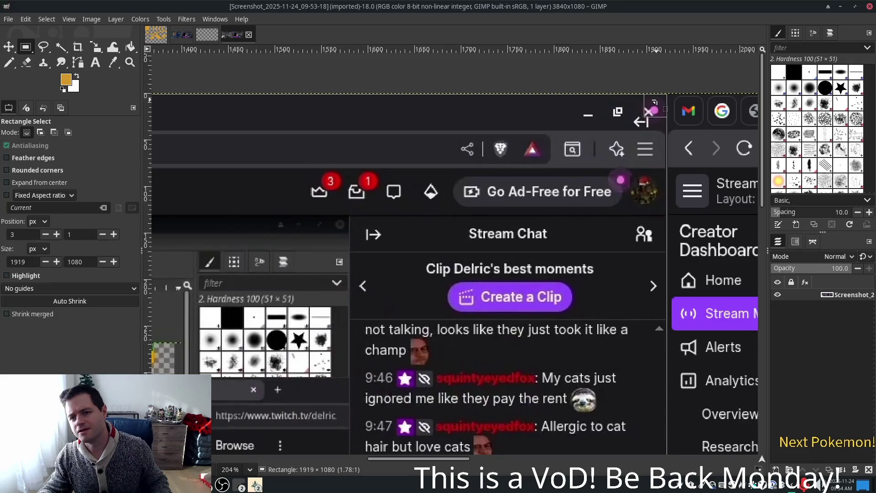
pyautogui.click(654, 102)
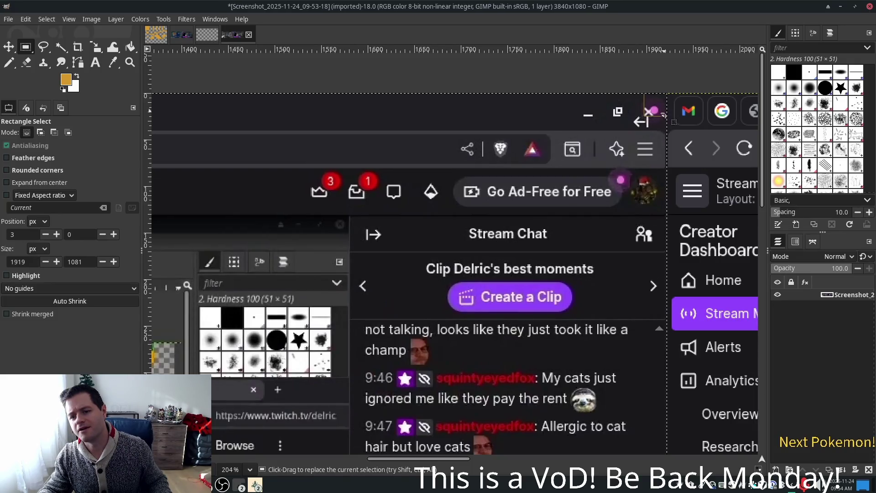
pyautogui.scroll(-2, 665, 136)
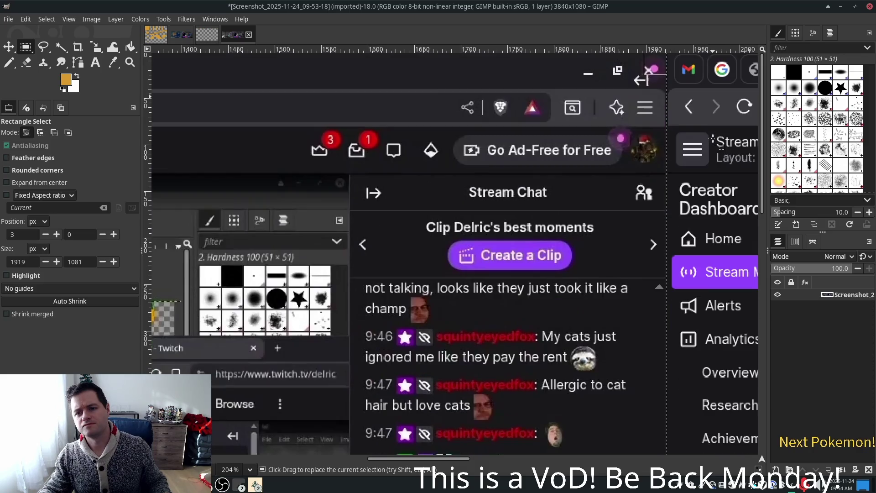
pyautogui.scroll(-3, 705, 132)
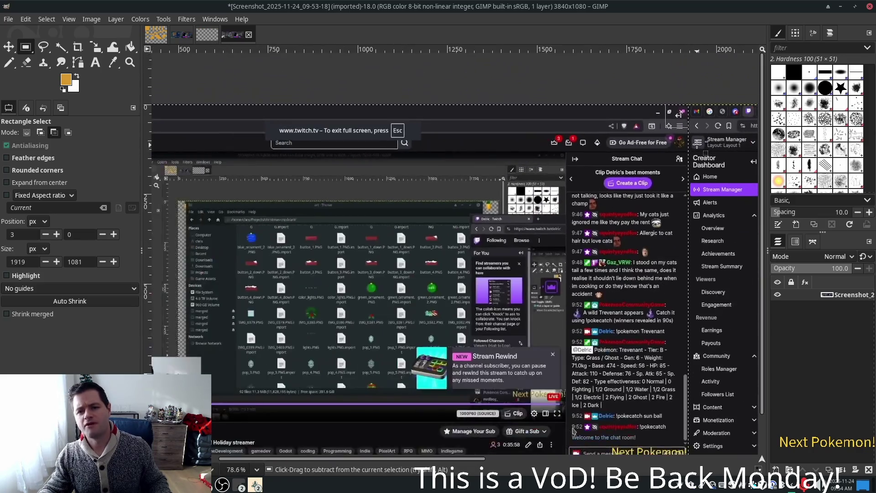
# Copy the selected screenshot region and paste it into the Christmas-lights image as a new layer
pyautogui.write('1:1')
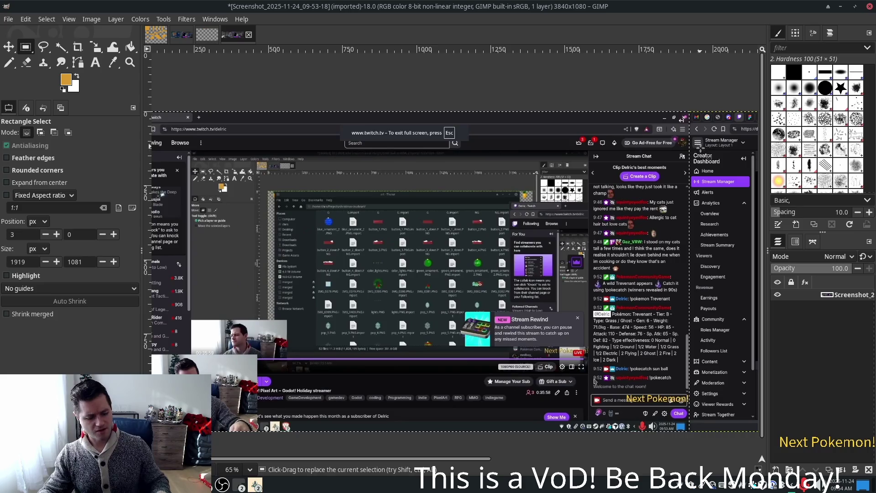
pyautogui.hotkey('ctrl', 'c')
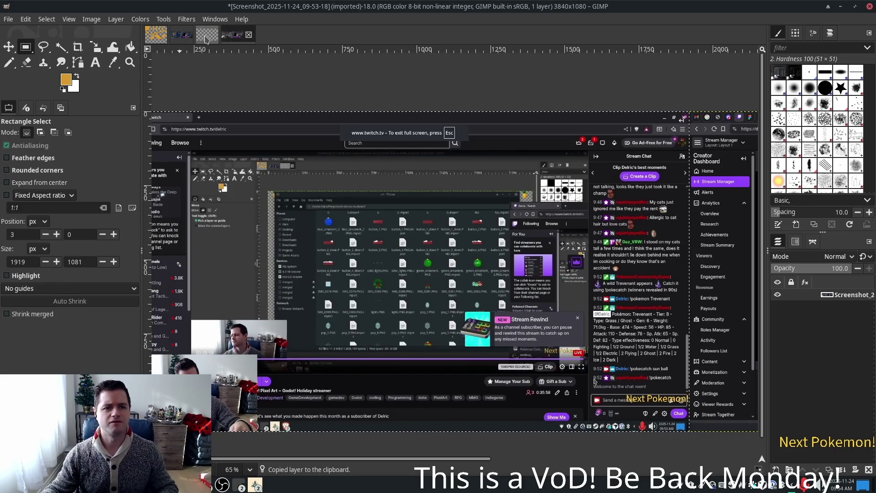
pyautogui.click(205, 40)
pyautogui.hotkey('ctrl', 'v')
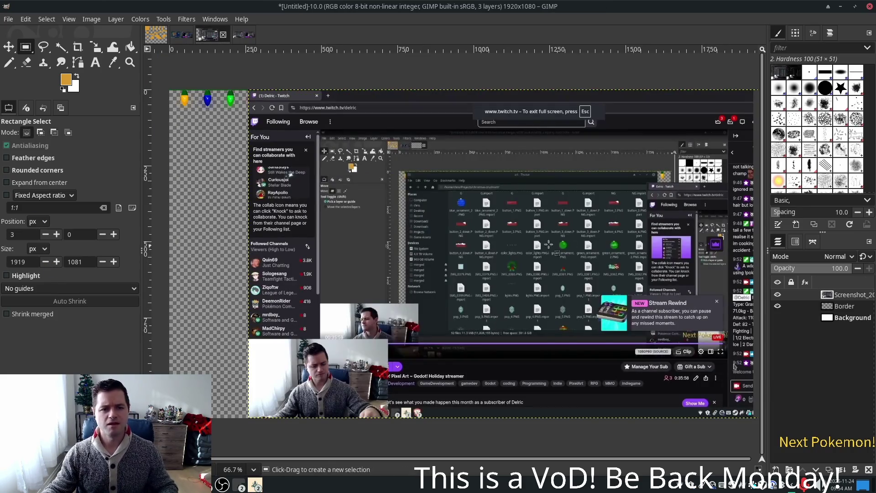
# Shift the pasted screenshot left to fit the canvas and stack Border above it
pyautogui.press('m')
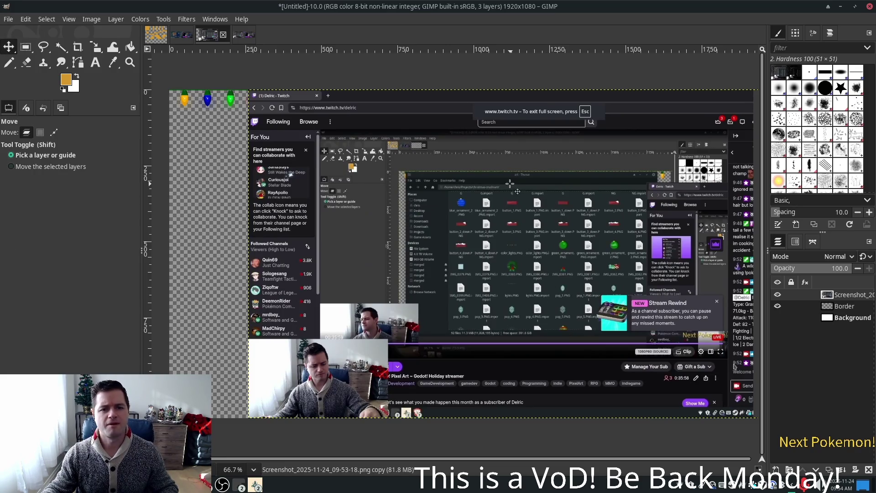
pyautogui.moveTo(506, 183); pyautogui.dragTo(425, 183)
pyautogui.moveTo(843, 308); pyautogui.dragTo(843, 294)
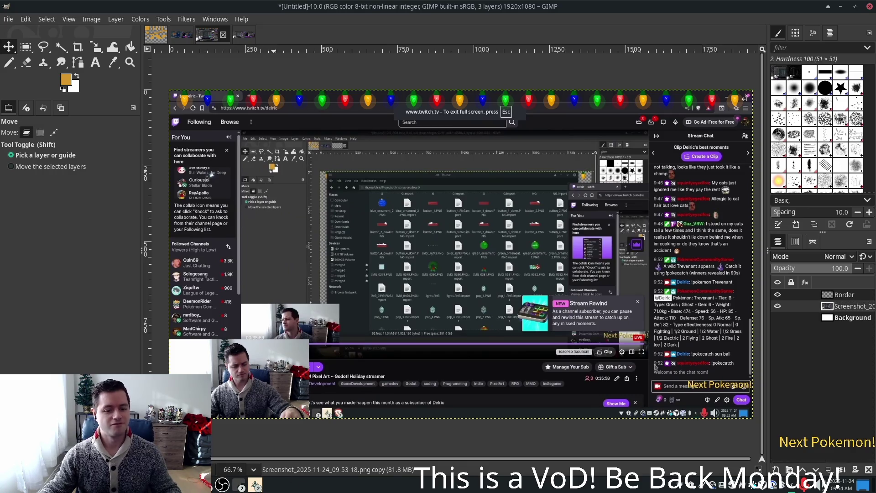
# Drag IMG_0381.PNG from Thunar's art folder into GIMP and convert it to the working colour profile
pyautogui.hotkey('alt', 'Tab')
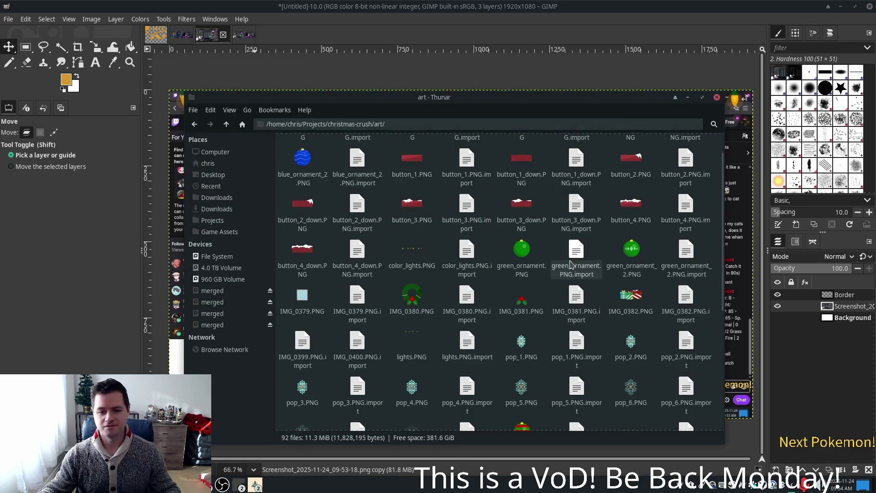
pyautogui.moveTo(399, 94)
pyautogui.mouseDown()
pyautogui.moveTo(543, 110)
pyautogui.moveTo(516, 102)
pyautogui.mouseUp()
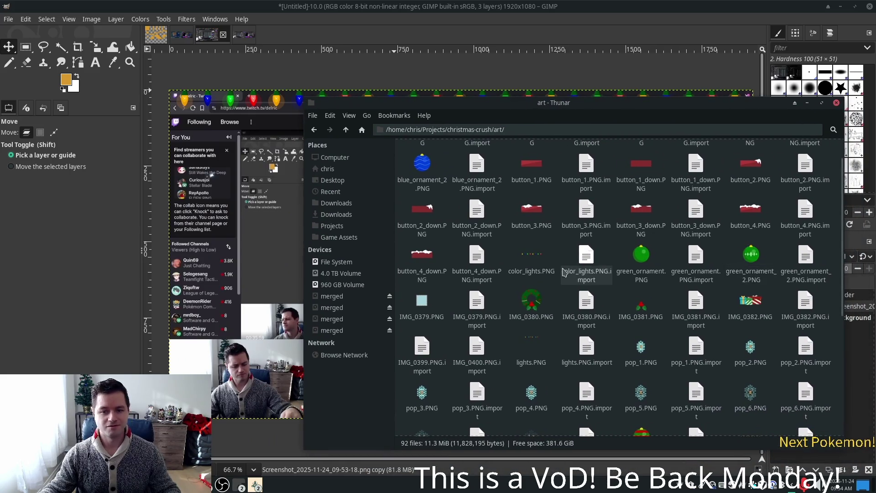
pyautogui.click(647, 312)
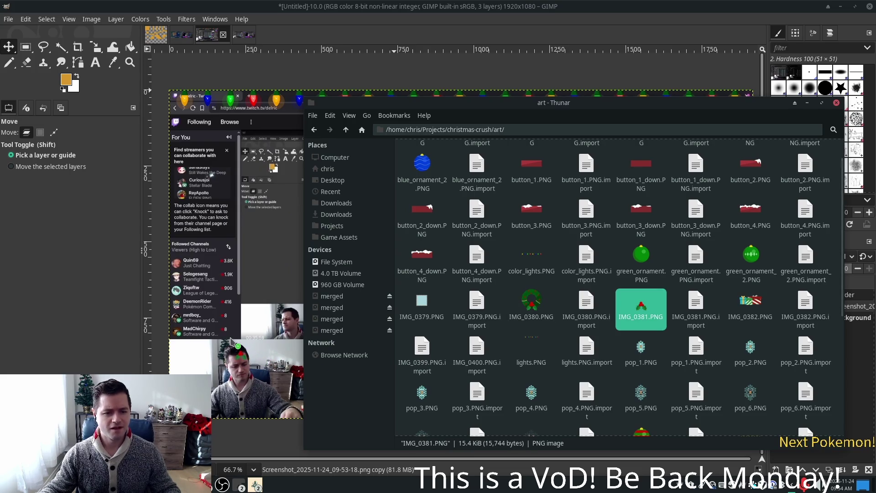
pyautogui.moveTo(231, 338); pyautogui.dragTo(231, 338)
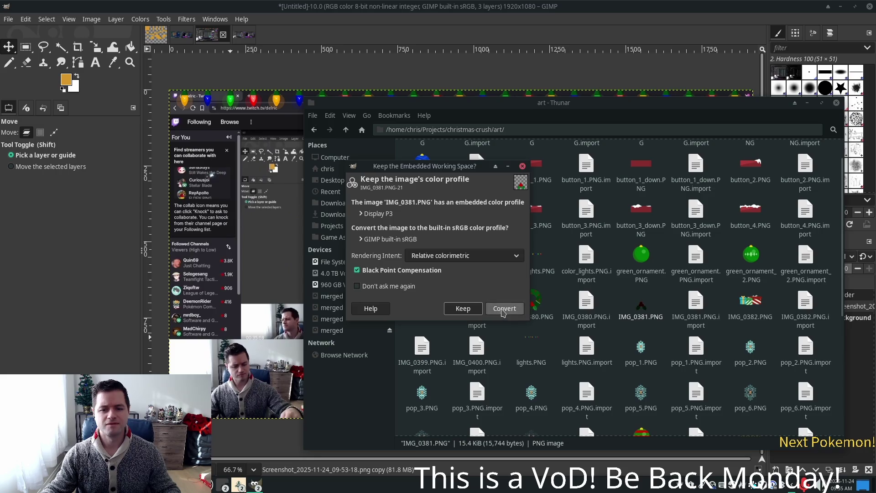
pyautogui.click(505, 307)
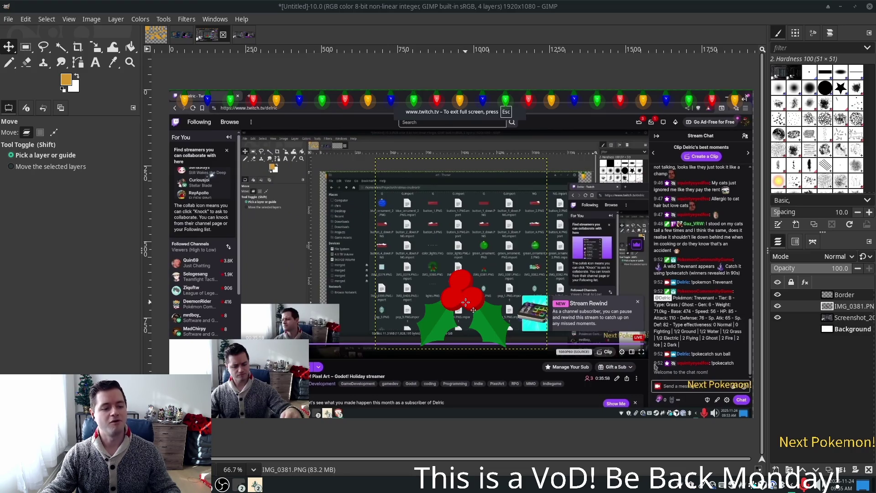
# Move the holly toward the lower-left webcam corner and scale it down to 152×168 px
pyautogui.moveTo(476, 309)
pyautogui.mouseDown()
pyautogui.moveTo(304, 324)
pyautogui.moveTo(250, 352)
pyautogui.mouseUp()
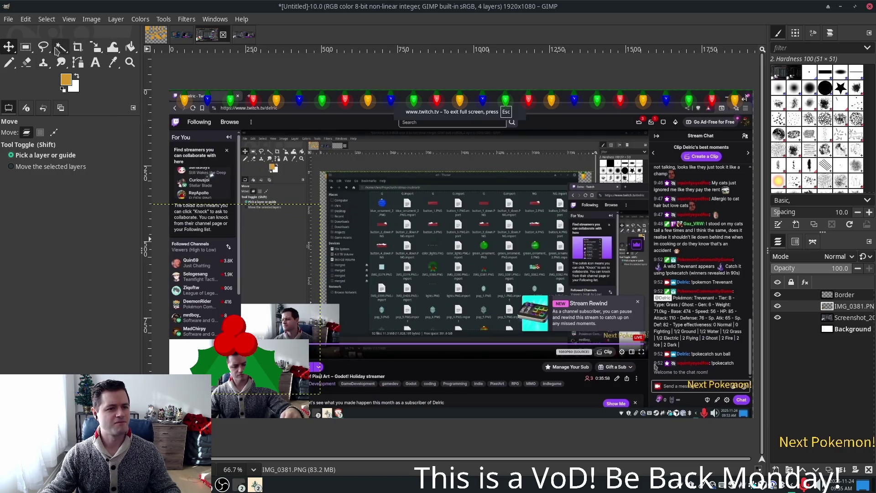
pyautogui.click(95, 47)
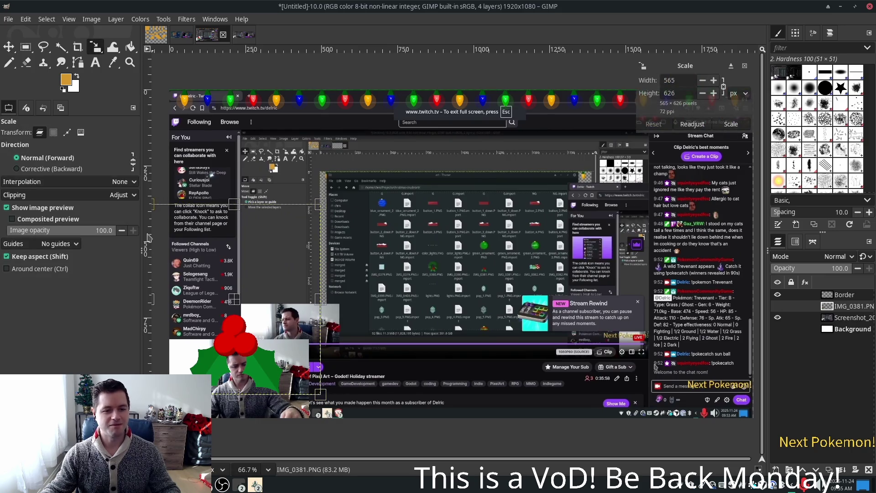
pyautogui.moveTo(160, 211)
pyautogui.mouseDown()
pyautogui.moveTo(322, 323)
pyautogui.moveTo(306, 379)
pyautogui.moveTo(297, 380)
pyautogui.moveTo(242, 348)
pyautogui.moveTo(236, 330)
pyautogui.mouseUp()
pyautogui.click(9, 46)
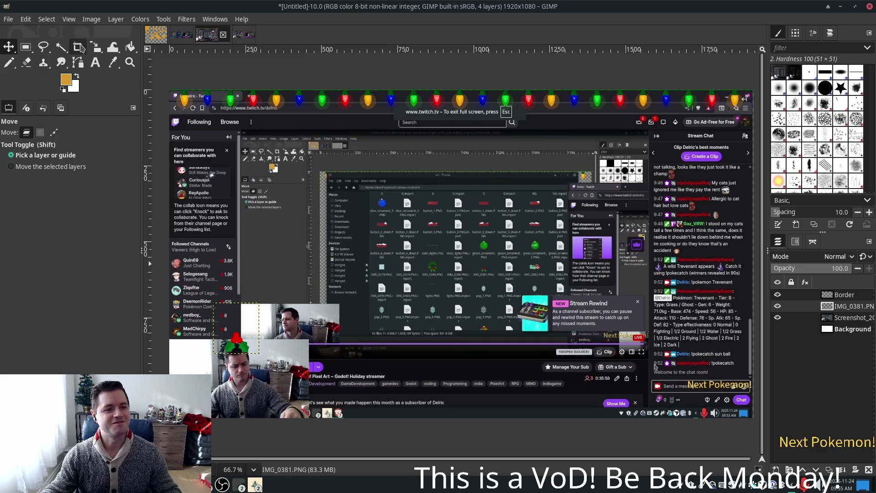
# Scale the holly layer down to 98×109 px and commit the resize
pyautogui.click(96, 47)
pyautogui.click(340, 404)
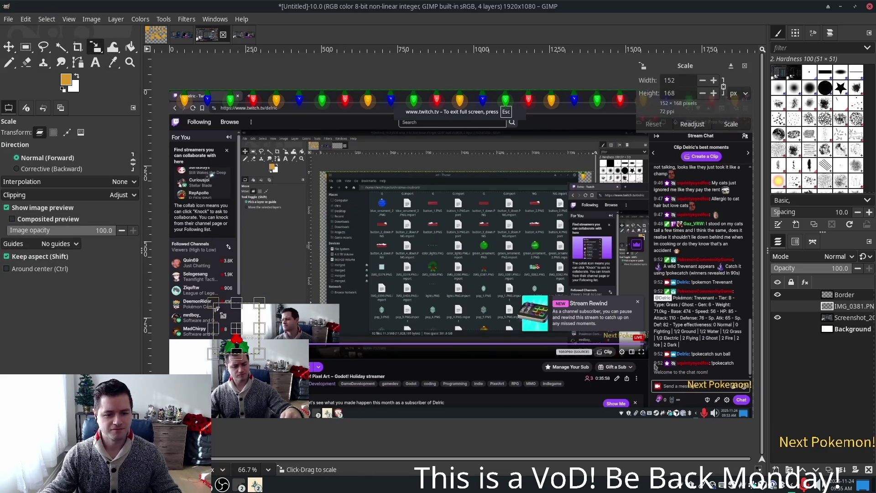
pyautogui.moveTo(214, 303); pyautogui.dragTo(229, 320)
pyautogui.press('Return')
# Try moving the holly layer, undo the move, and open the move/align tool group
pyautogui.press('m')
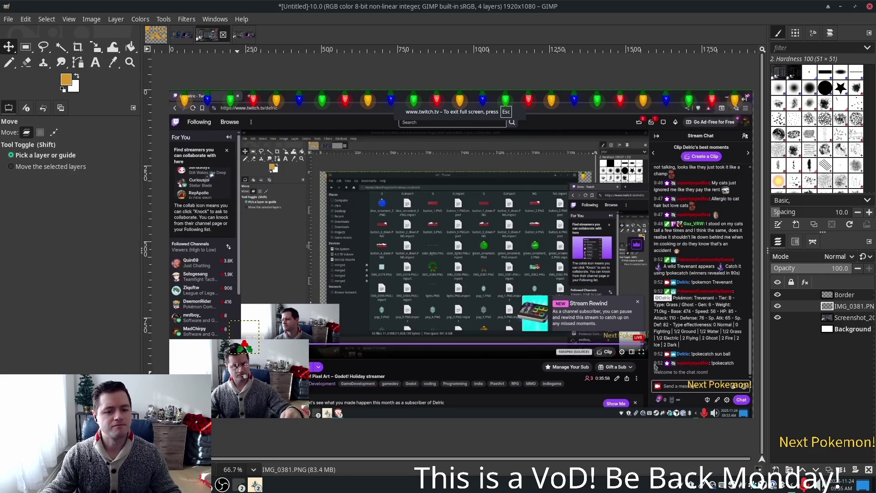
pyautogui.moveTo(245, 369)
pyautogui.mouseDown()
pyautogui.moveTo(256, 354)
pyautogui.moveTo(230, 322)
pyautogui.mouseUp()
pyautogui.hotkey('ctrl', 'z')
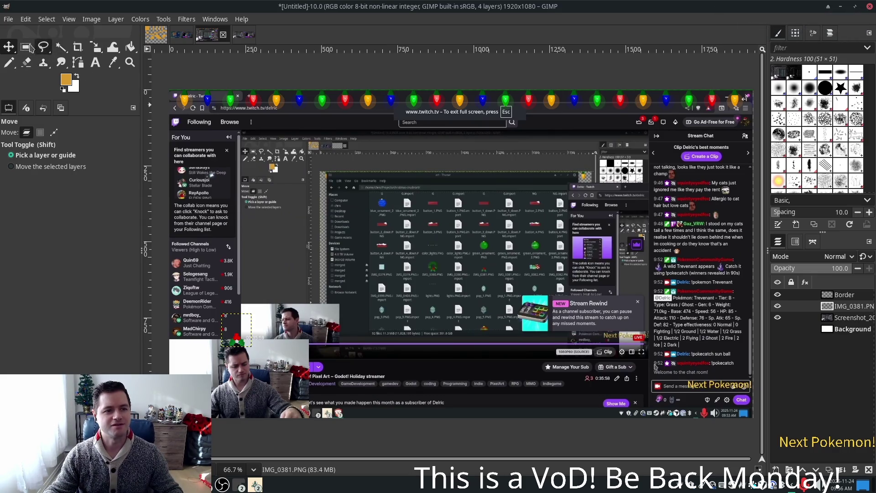
pyautogui.click(9, 49)
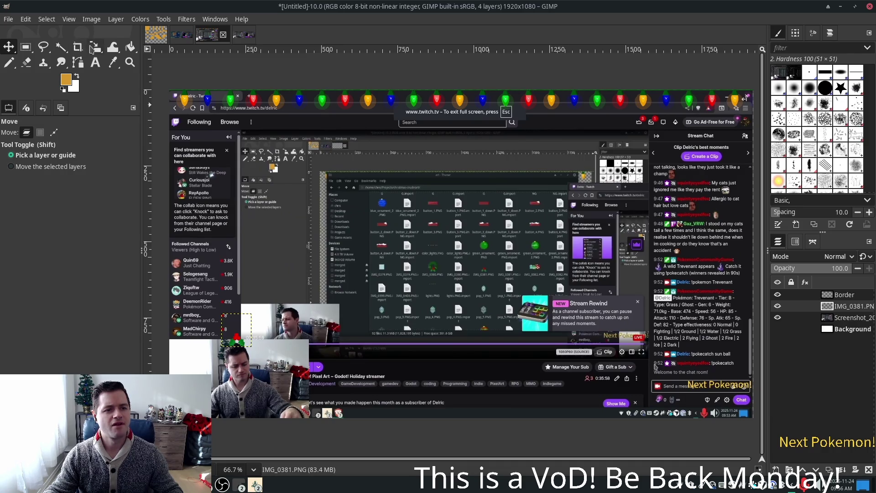
# Tilt the holly sprig with the Rotate tool, then slide it about 120 px right onto the webcam frame
pyautogui.moveTo(94, 50)
pyautogui.click(136, 63)
pyautogui.moveTo(292, 317)
pyautogui.mouseDown()
pyautogui.moveTo(326, 333)
pyautogui.moveTo(323, 311)
pyautogui.mouseUp()
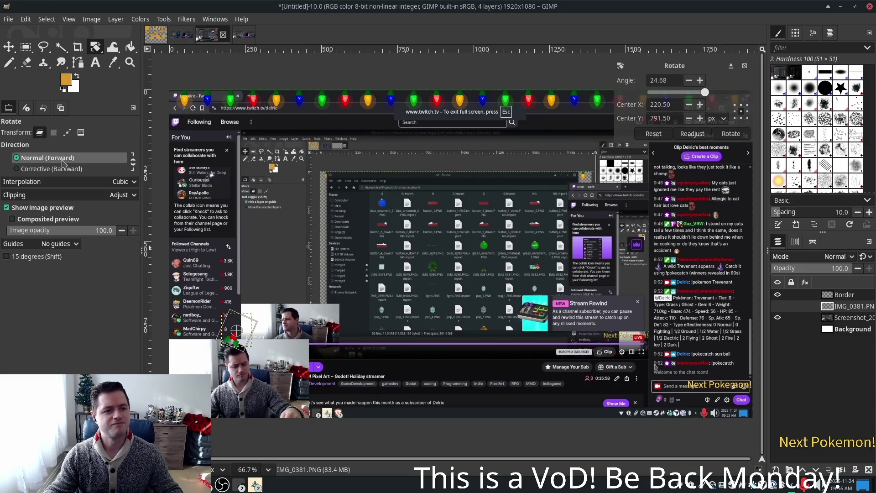
pyautogui.click(9, 47)
pyautogui.moveTo(253, 335); pyautogui.dragTo(258, 338)
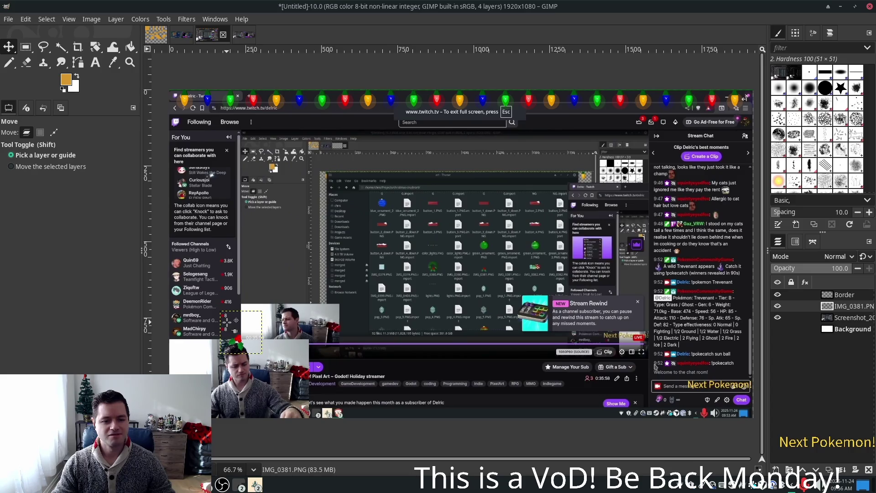
pyautogui.moveTo(241, 340); pyautogui.dragTo(306, 338)
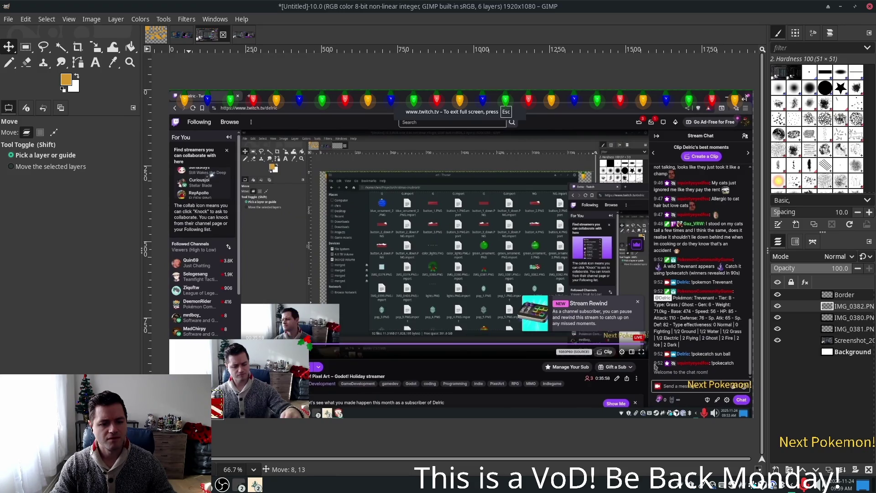
# Nudge the gift-box layer up one pixel and adjust the view zoom from the image menu
pyautogui.press('Up')
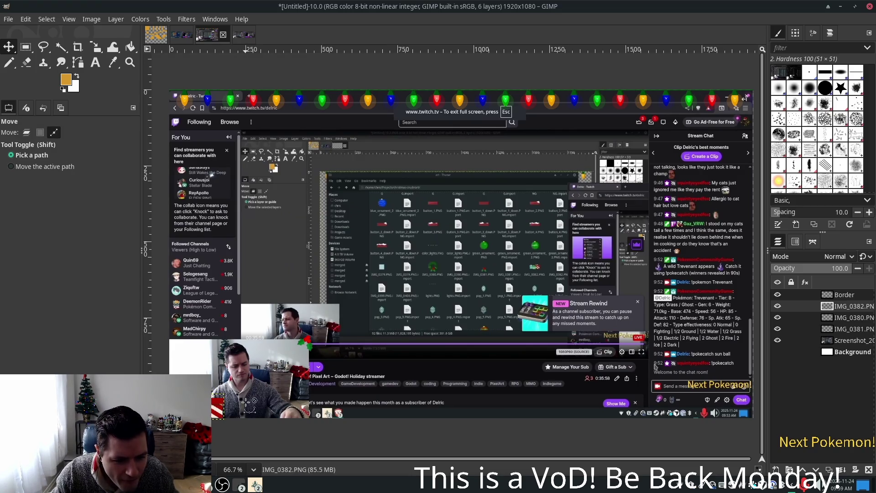
pyautogui.scroll(2, 237, 406)
pyautogui.scroll(2, 235, 405)
pyautogui.scroll(-4, 227, 407)
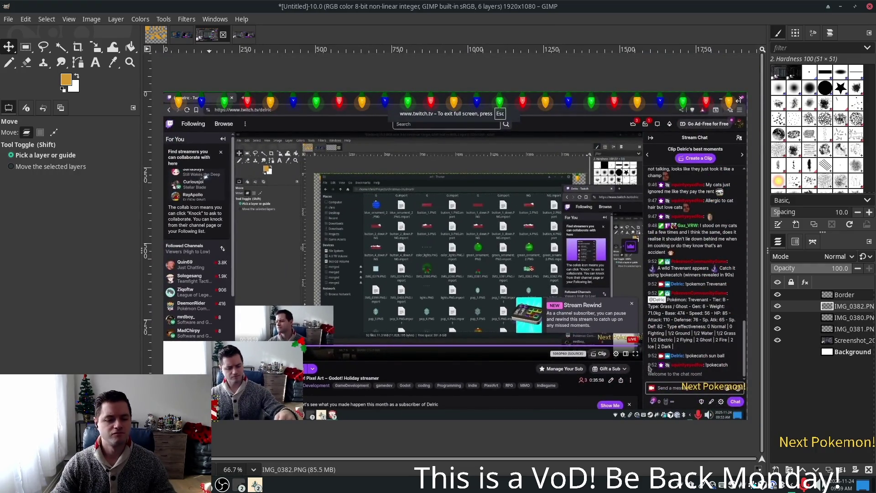
pyautogui.rightClick(190, 268)
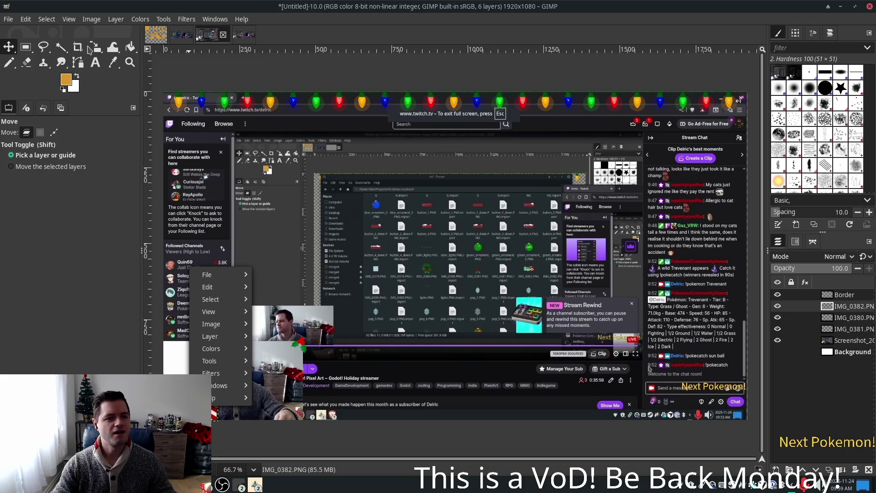
pyautogui.click(91, 19)
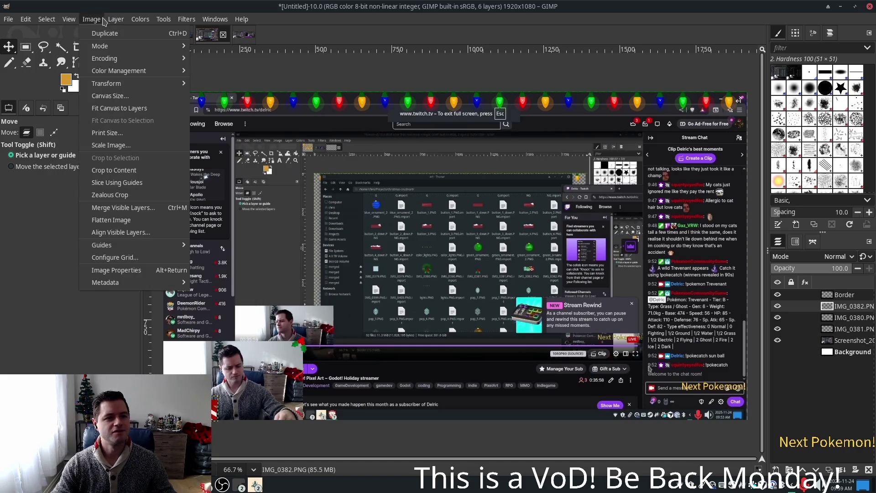
pyautogui.moveTo(116, 19)
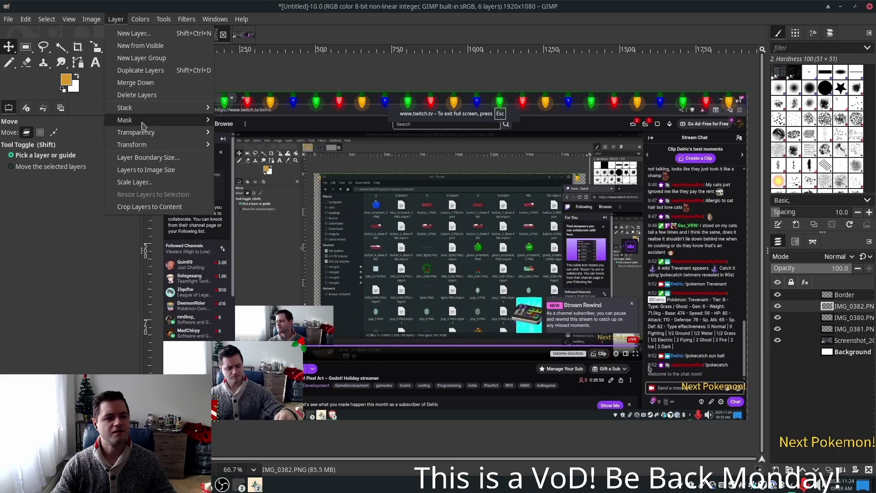
pyautogui.click(297, 155)
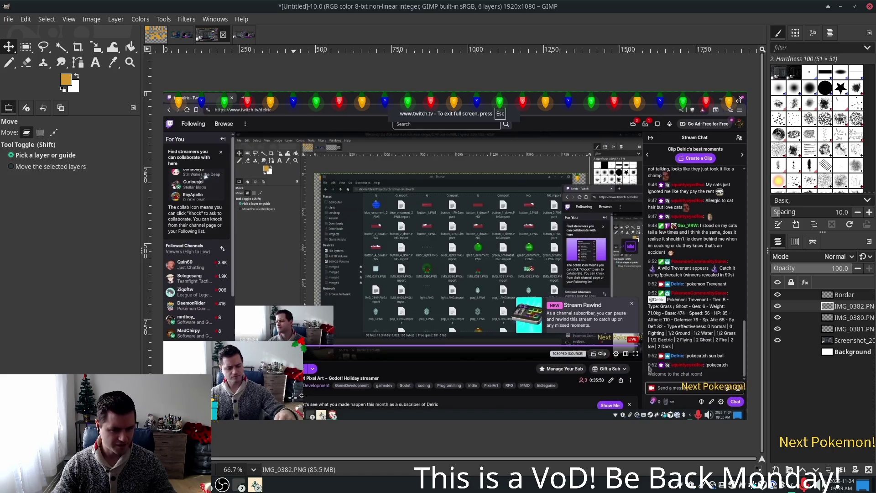
# Move the striped gift boxes about 5 px left with the Move tool
pyautogui.keyDown('ctrl'); pyautogui.scroll(3, 227, 420); pyautogui.keyUp('ctrl')
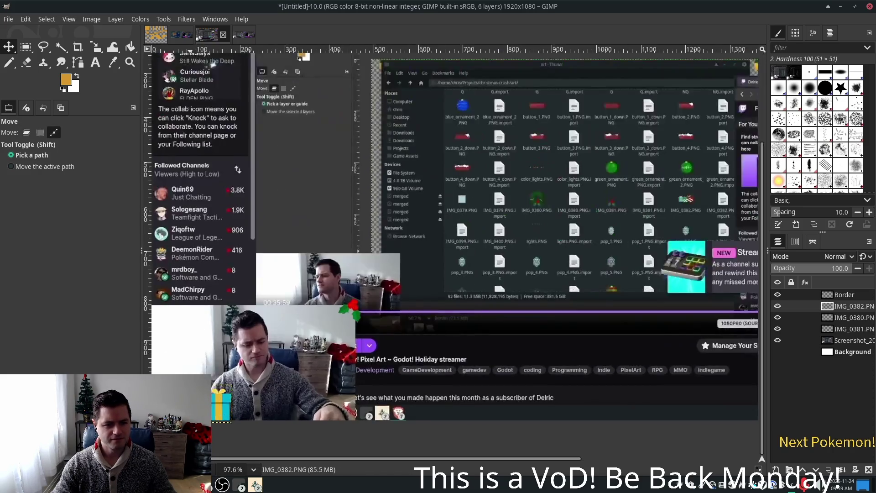
pyautogui.hscroll(-5, 227, 419)
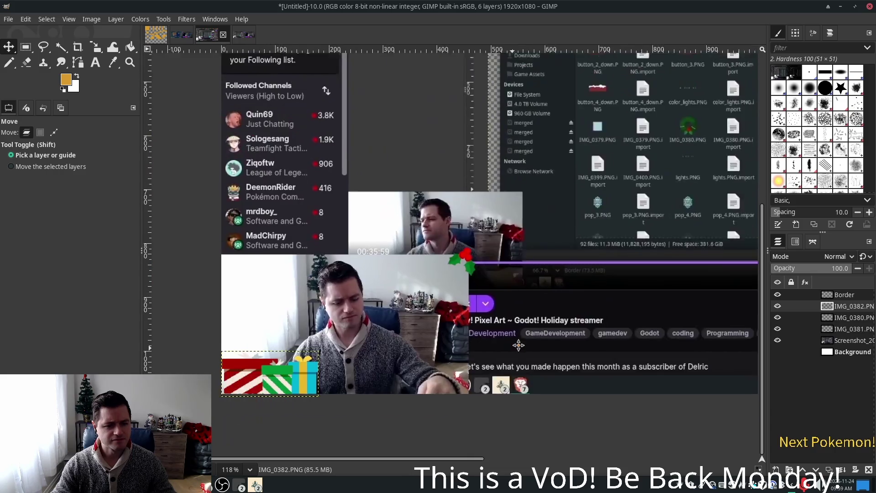
pyautogui.scroll(-2, 274, 392)
pyautogui.press('shift')
pyautogui.moveTo(329, 367); pyautogui.dragTo(326, 368)
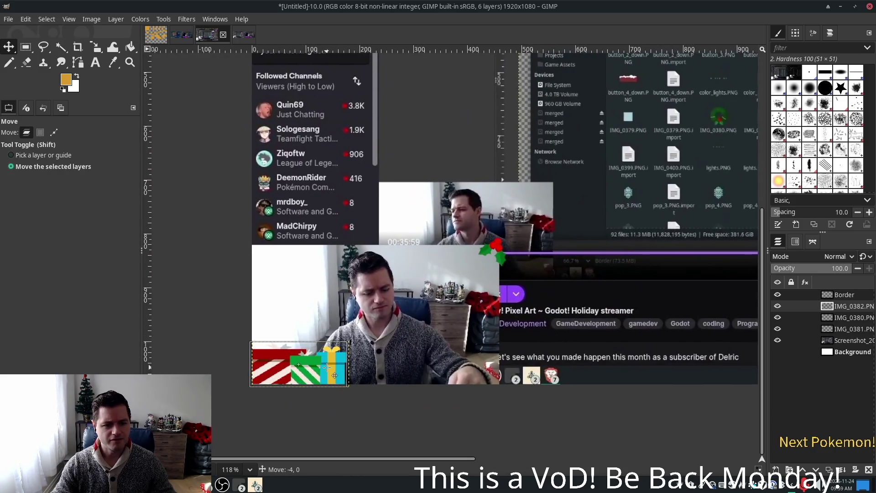
pyautogui.keyDown('ctrl'); pyautogui.scroll(-2, 539, 350); pyautogui.keyUp('ctrl')
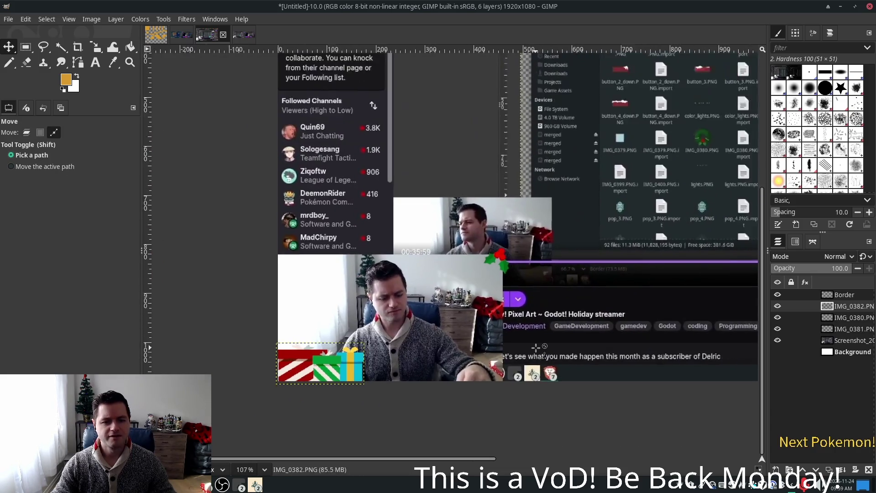
pyautogui.keyDown('ctrl'); pyautogui.scroll(-2, 575, 343); pyautogui.keyUp('ctrl')
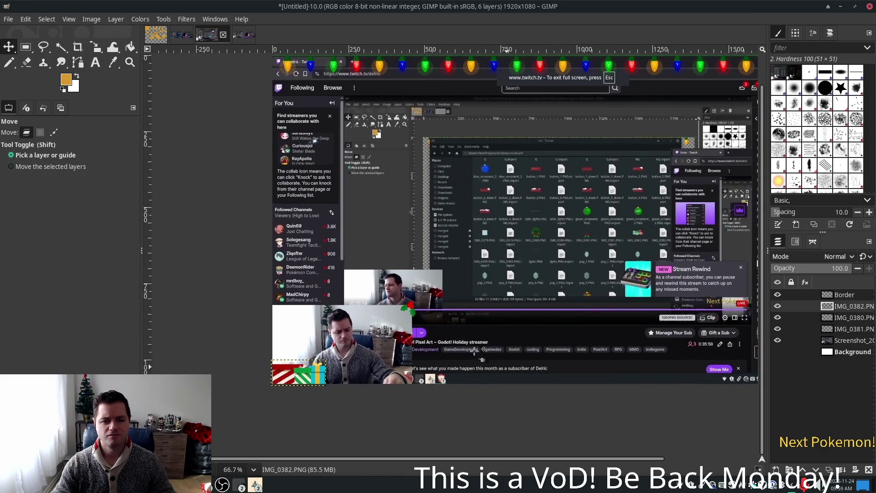
# Select the IMG_0381 holly layer and duplicate it with copy and paste
pyautogui.click(837, 318)
pyautogui.click(840, 329)
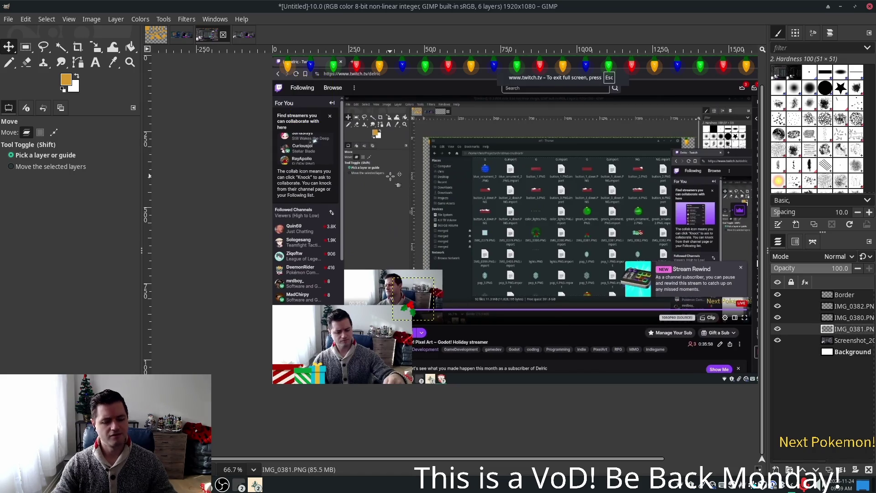
pyautogui.hotkey('ctrl', 'c')
pyautogui.hotkey('ctrl', 'v')
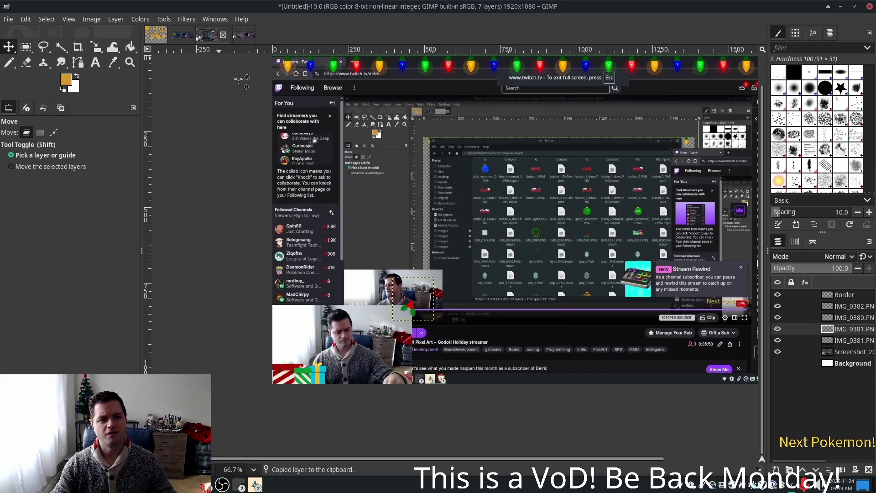
# Flip the holly copy horizontally and drag it to the lower webcam image's left corner
pyautogui.click(69, 18)
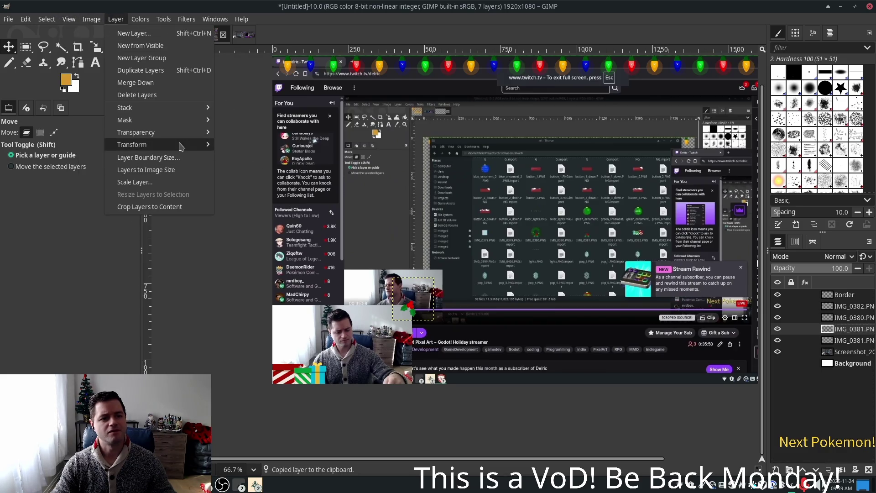
pyautogui.click(249, 144)
pyautogui.moveTo(421, 311); pyautogui.dragTo(281, 308)
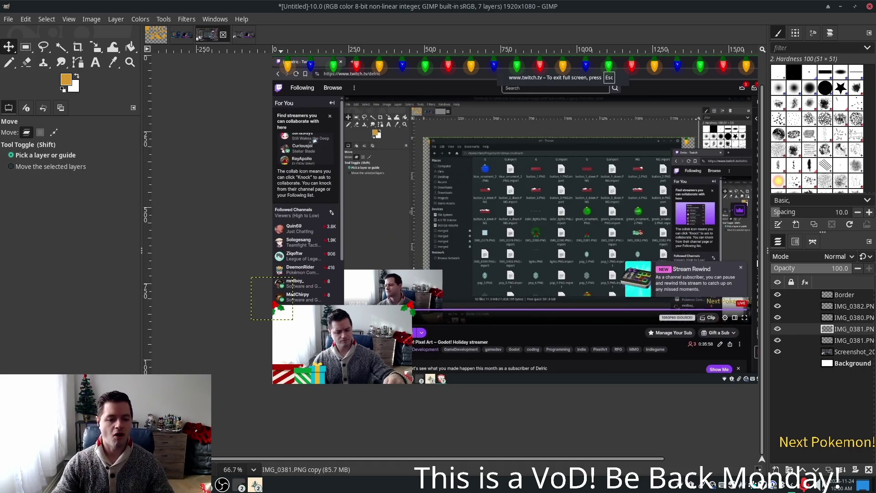
pyautogui.click(242, 484)
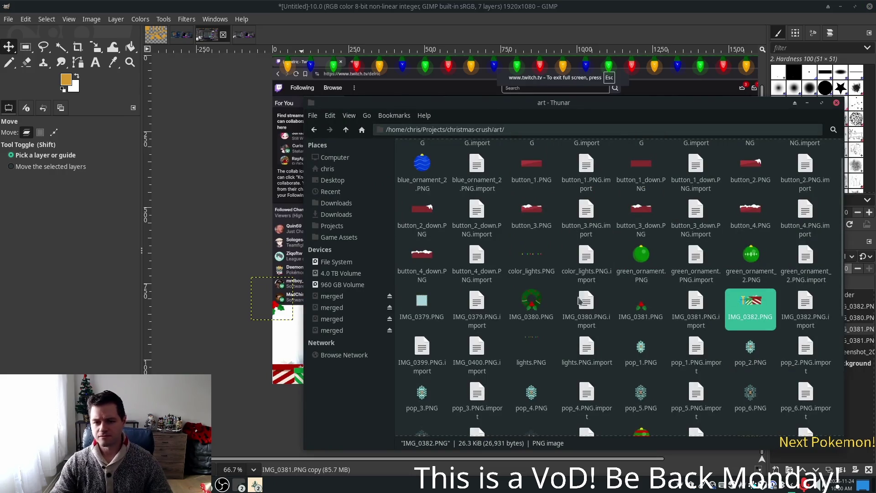
# Scroll the art folder and preview background_1.PNG, the fireplace scene with the sleeping dog
pyautogui.scroll(2, 639, 219)
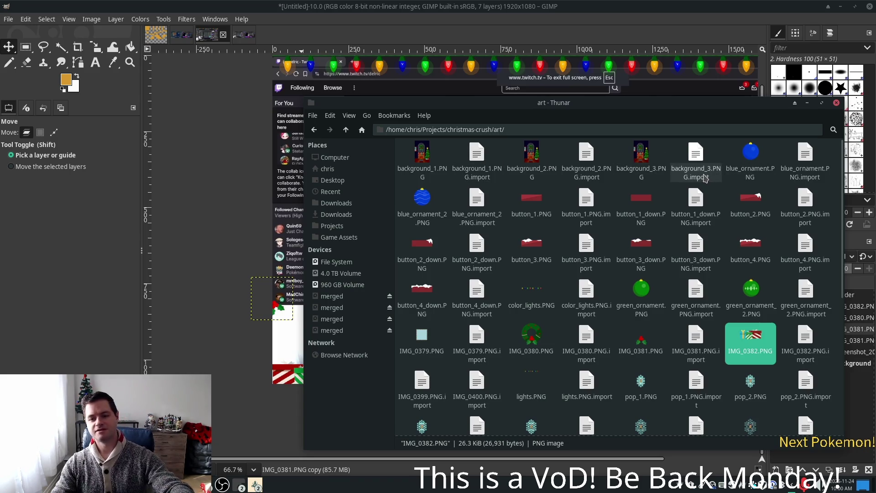
pyautogui.scroll(-3, 785, 225)
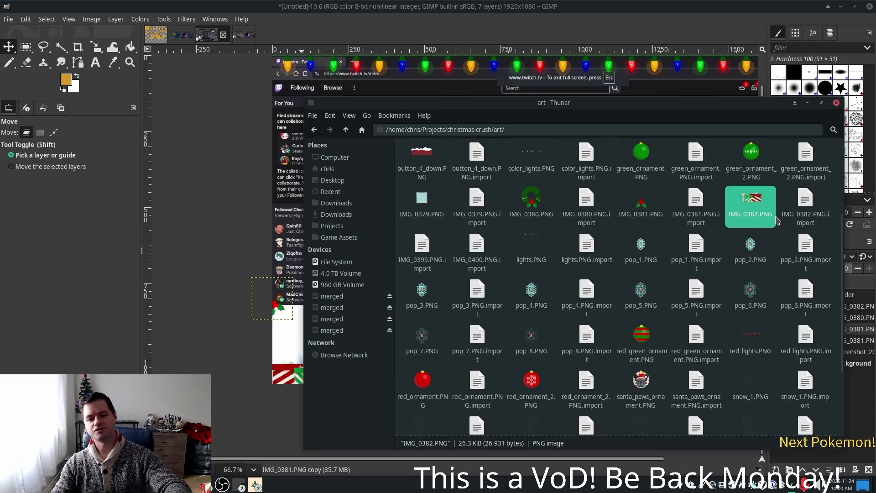
pyautogui.scroll(-3, 778, 220)
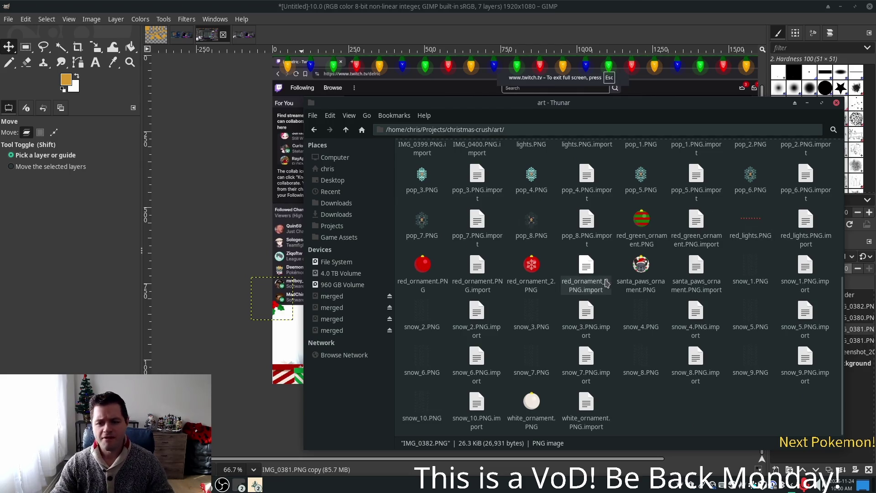
pyautogui.scroll(5, 573, 287)
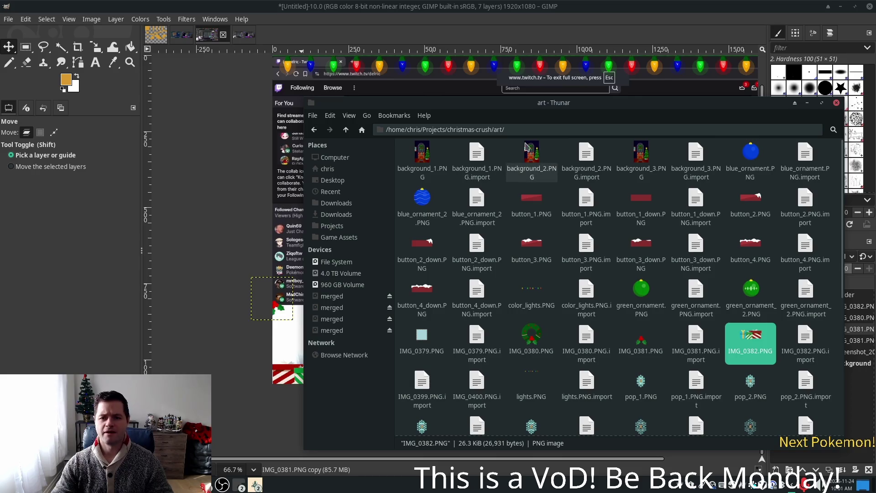
pyautogui.doubleClick(428, 159)
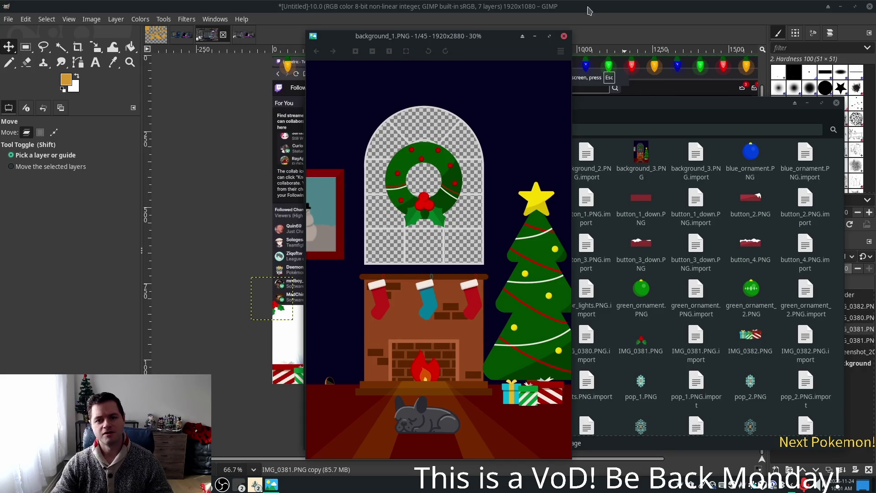
pyautogui.click(564, 36)
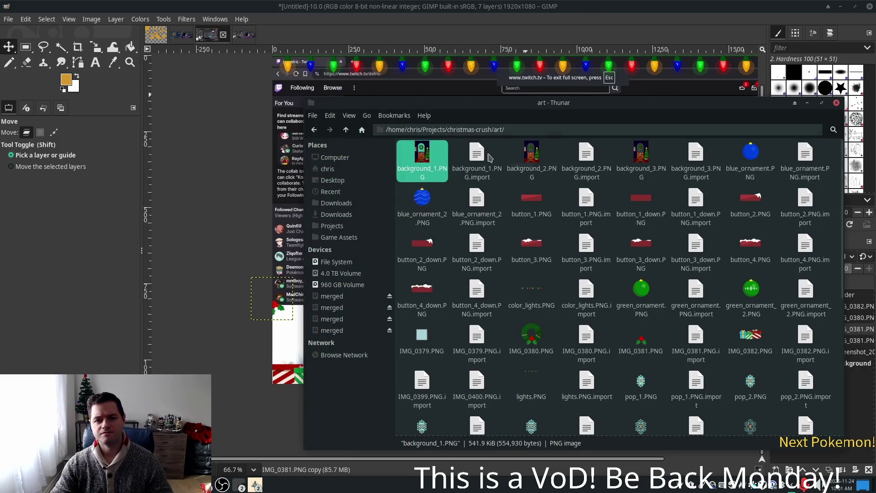
pyautogui.rightClick(420, 154)
# Open background_1.PNG with GIMP, convert it to built-in sRGB, and zoom in on the dog
pyautogui.moveTo(486, 176)
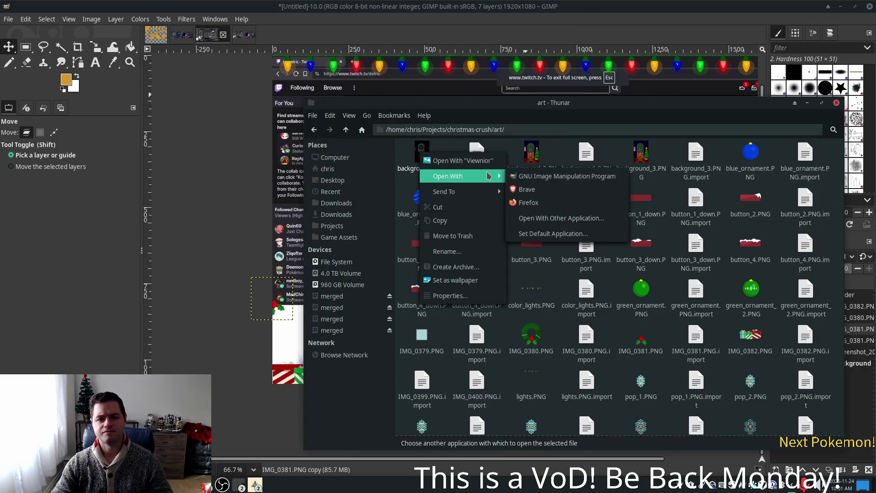
pyautogui.click(545, 176)
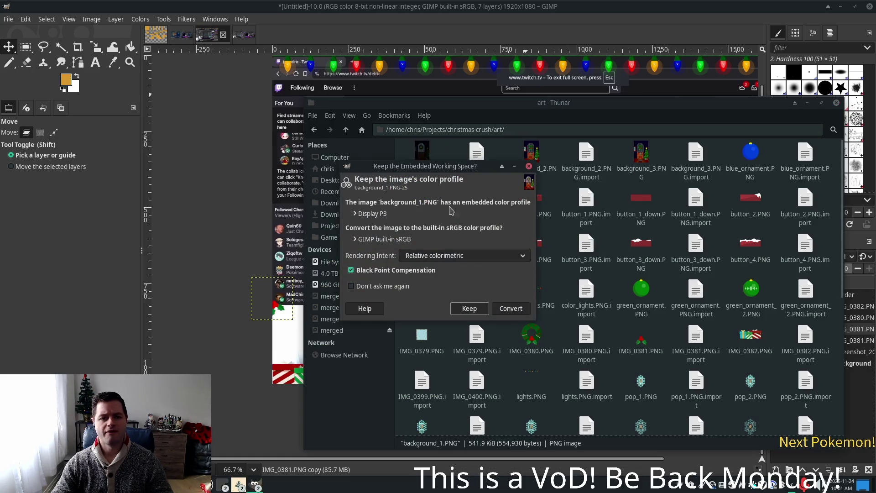
pyautogui.click(508, 309)
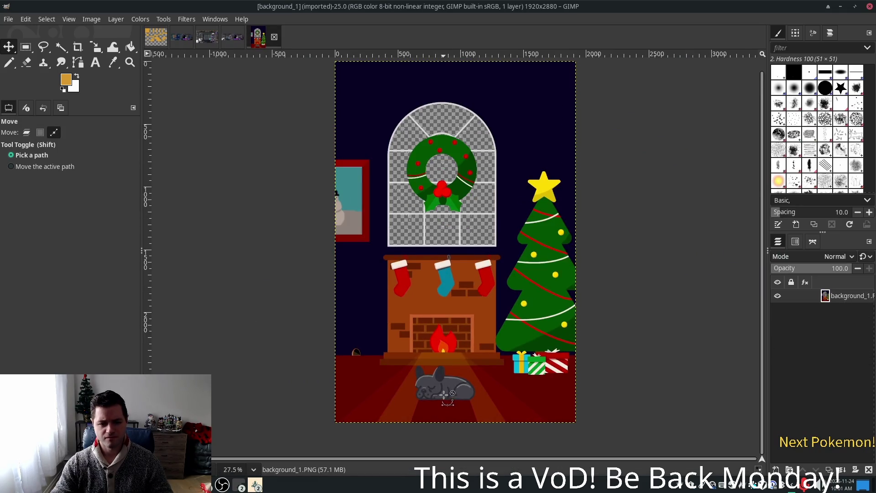
pyautogui.keyDown('ctrl'); pyautogui.scroll(5, 445, 396); pyautogui.keyUp('ctrl')
pyautogui.keyDown('ctrl'); pyautogui.scroll(4, 442, 393); pyautogui.keyUp('ctrl')
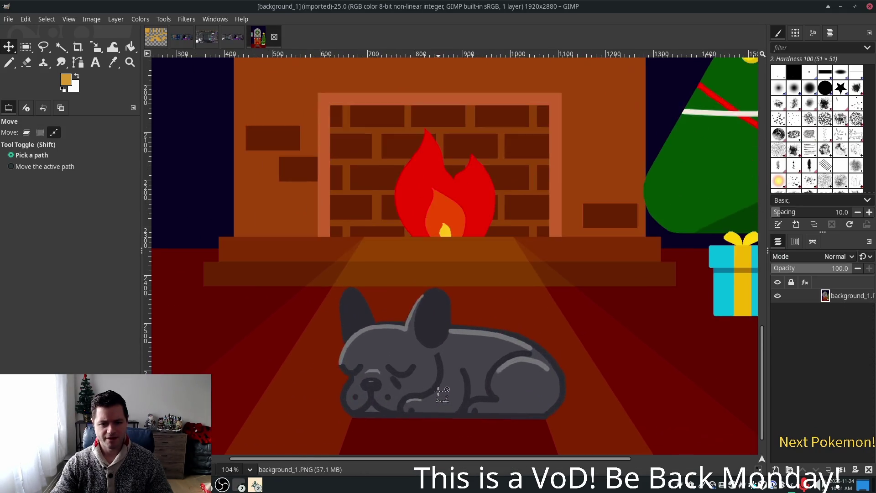
pyautogui.scroll(-3, 605, 273)
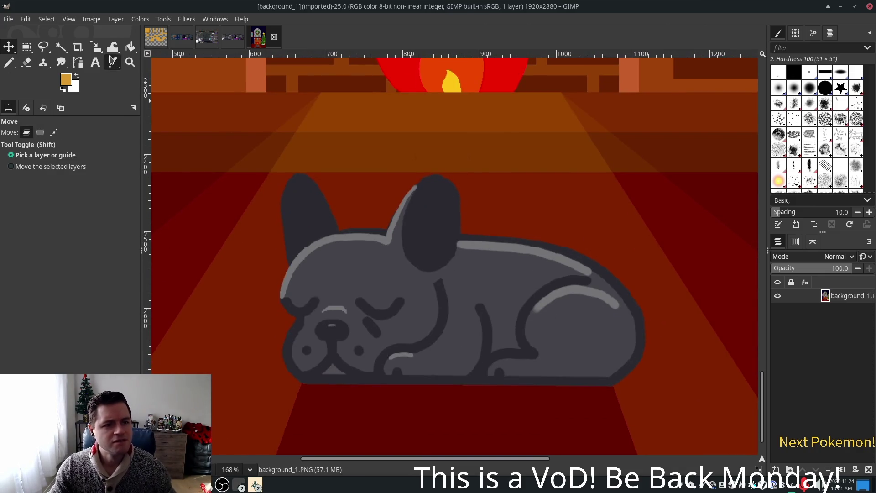
# Fuzzy-select the dog's ear, body and highlight stripes, then undo the attempt
pyautogui.click(57, 49)
pyautogui.click(57, 51)
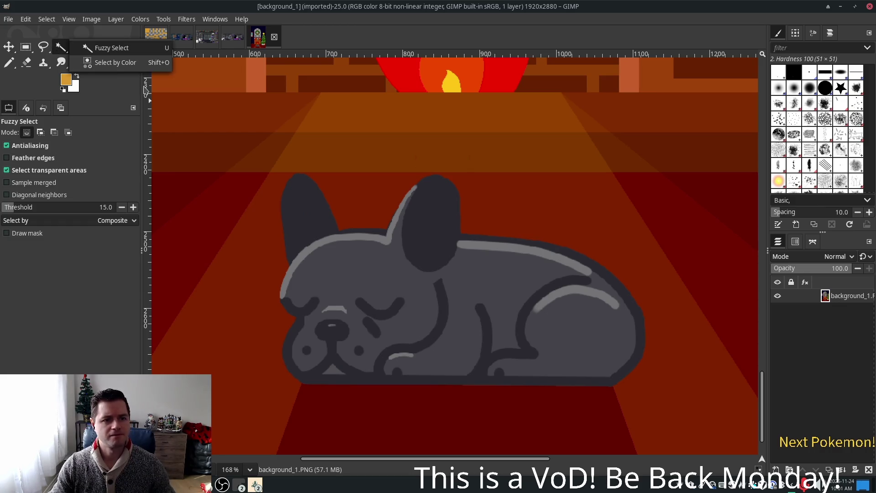
pyautogui.click(302, 198)
pyautogui.click(302, 197)
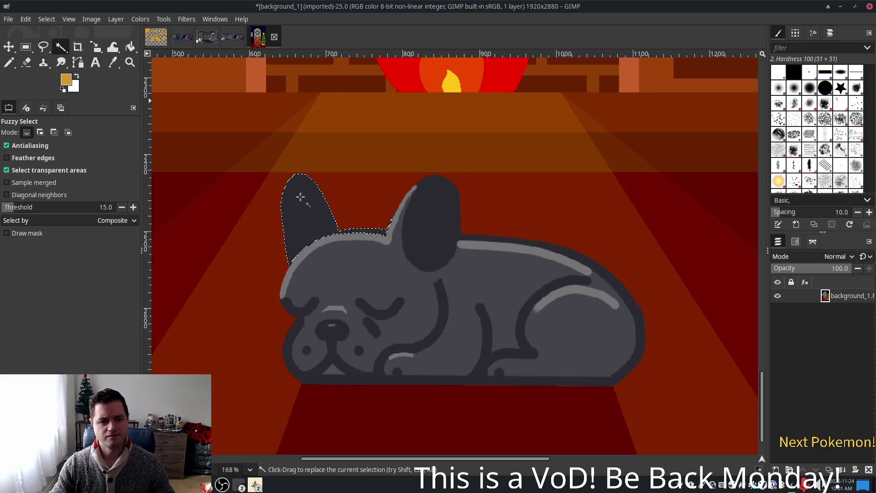
pyautogui.keyDown('shift'); pyautogui.click(408, 207); pyautogui.keyUp('shift')
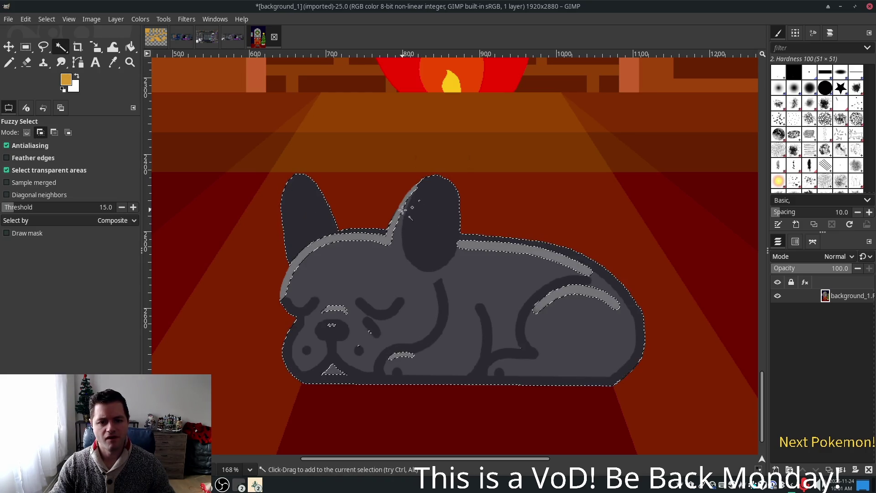
pyautogui.keyDown('shift'); pyautogui.click(570, 264); pyautogui.keyUp('shift')
pyautogui.keyDown('shift'); pyautogui.click(571, 302); pyautogui.keyUp('shift')
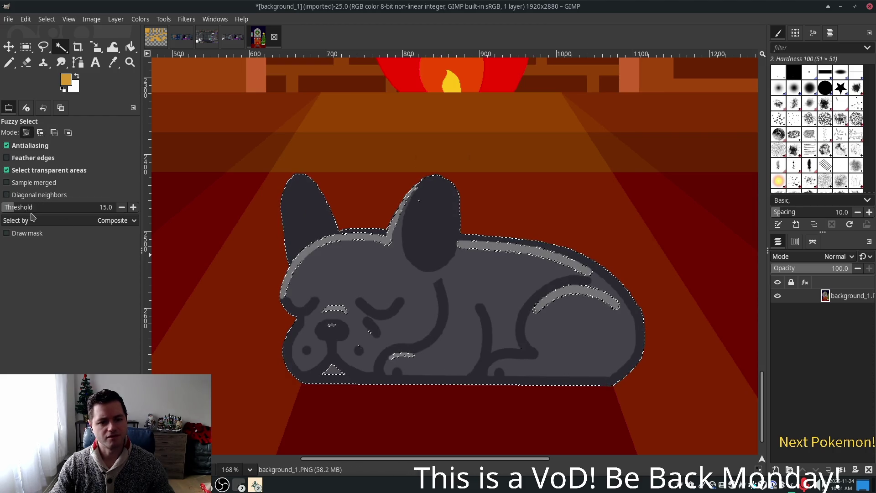
pyautogui.hotkey('ctrl', 'z')
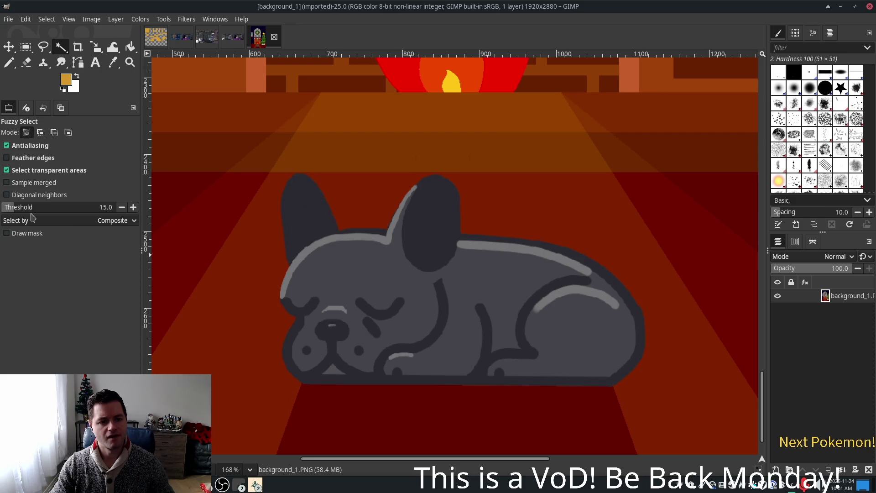
# Lower the Fuzzy Select threshold to about 43.8 and reselect the dog's ear, body, head and outline
pyautogui.moveTo(30, 208); pyautogui.dragTo(60, 208)
pyautogui.hotkey('ctrl', 'y')
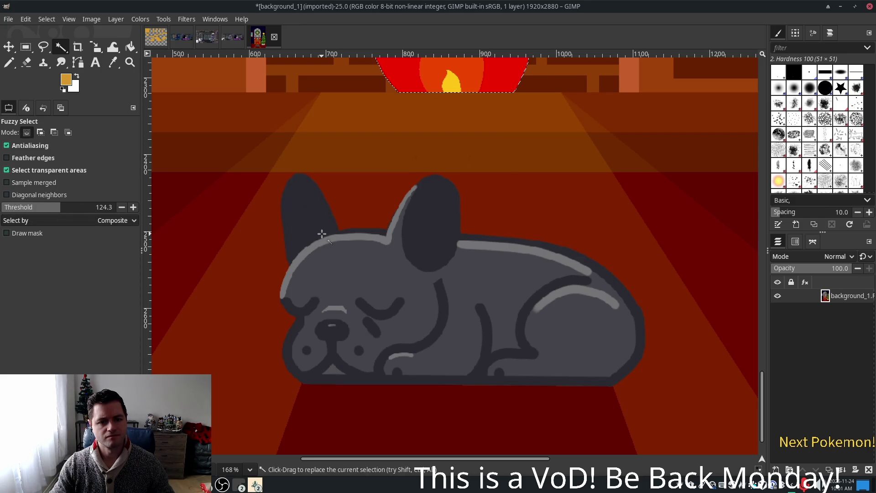
pyautogui.hotkey('ctrl', 'z')
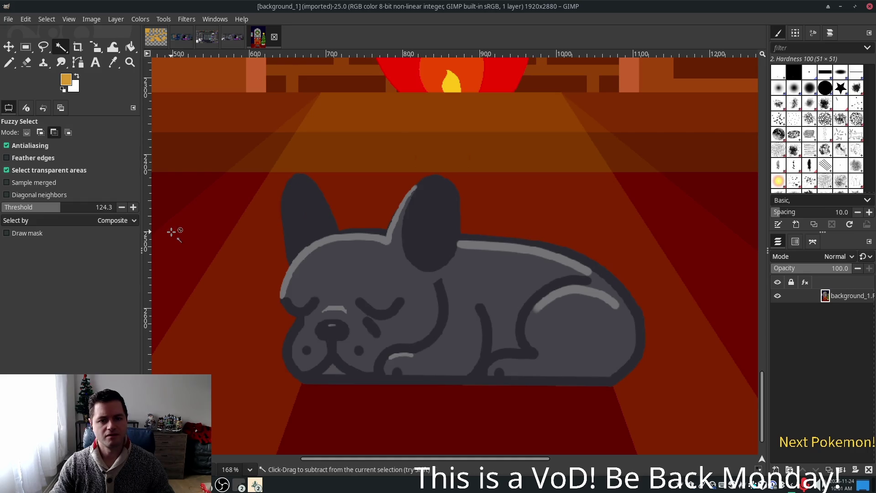
pyautogui.moveTo(59, 208); pyautogui.dragTo(21, 211)
pyautogui.click(295, 218)
pyautogui.hotkey('ctrl', 'z')
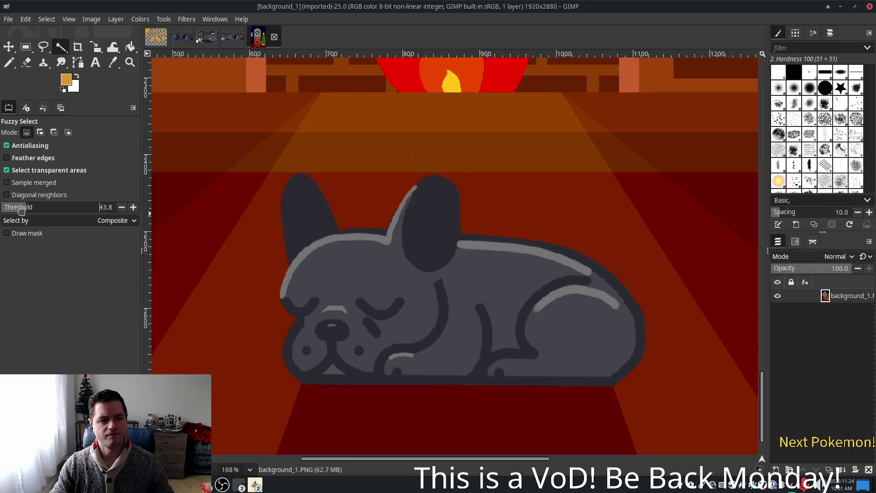
pyautogui.click(303, 190)
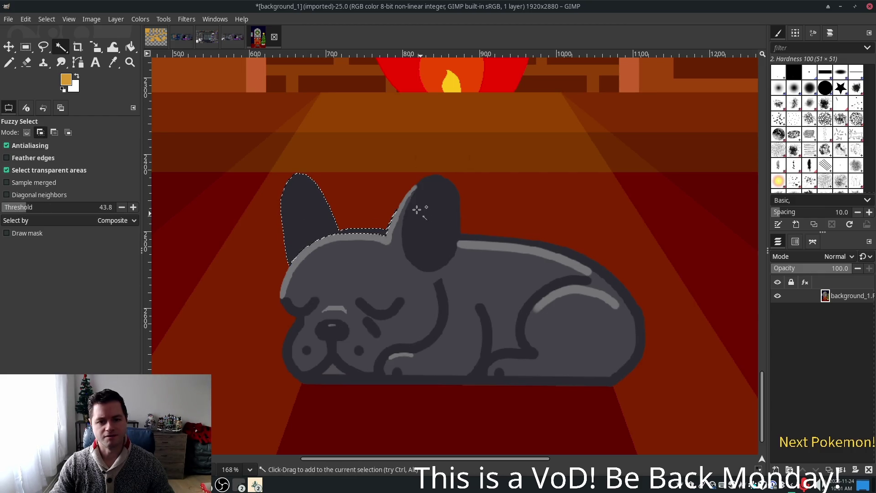
pyautogui.keyDown('shift'); pyautogui.click(402, 212); pyautogui.keyUp('shift')
pyautogui.keyDown('shift'); pyautogui.click(409, 218); pyautogui.keyUp('shift')
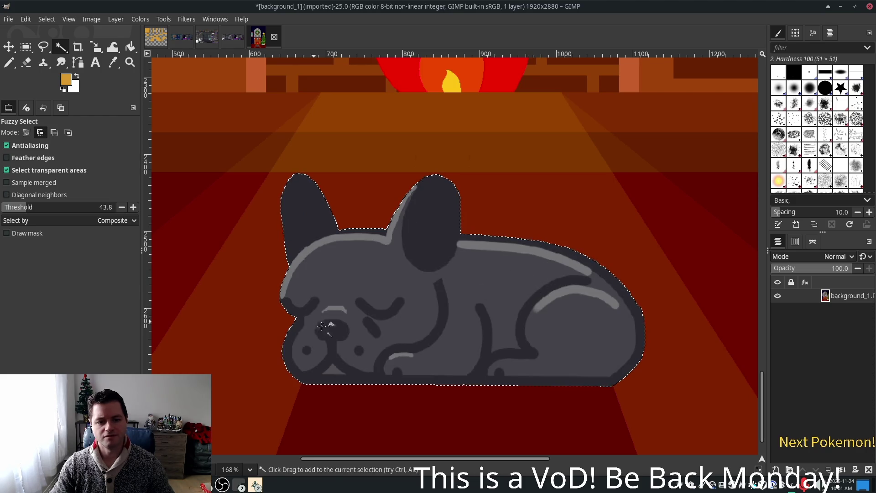
# Check the dog selection and copy it to the clipboard
pyautogui.scroll(2, 325, 328)
pyautogui.scroll(8, 324, 329)
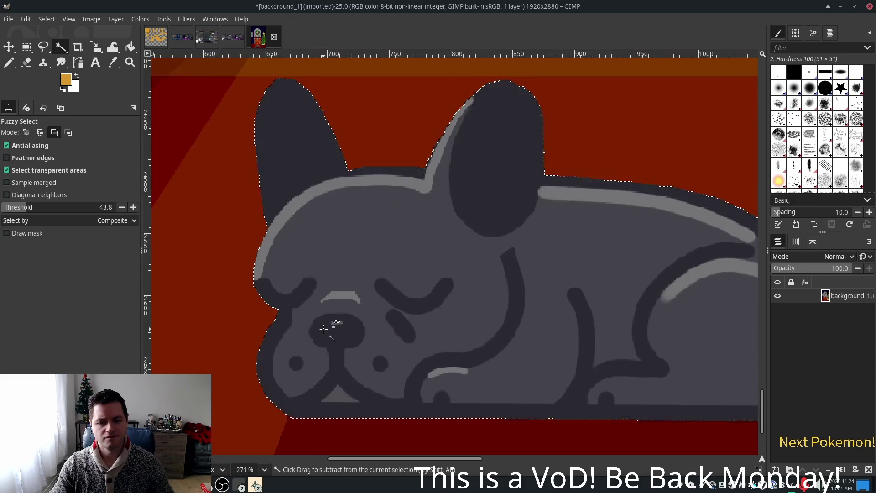
pyautogui.scroll(1, 338, 316)
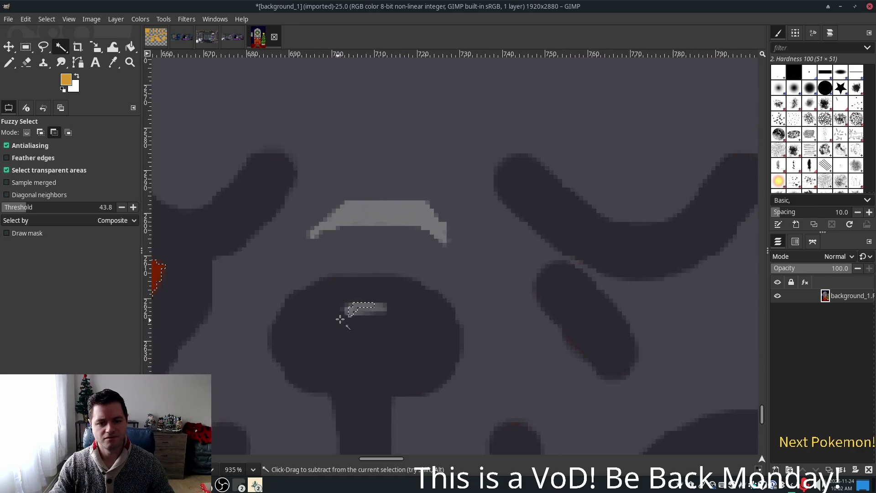
pyautogui.scroll(-4, 364, 302)
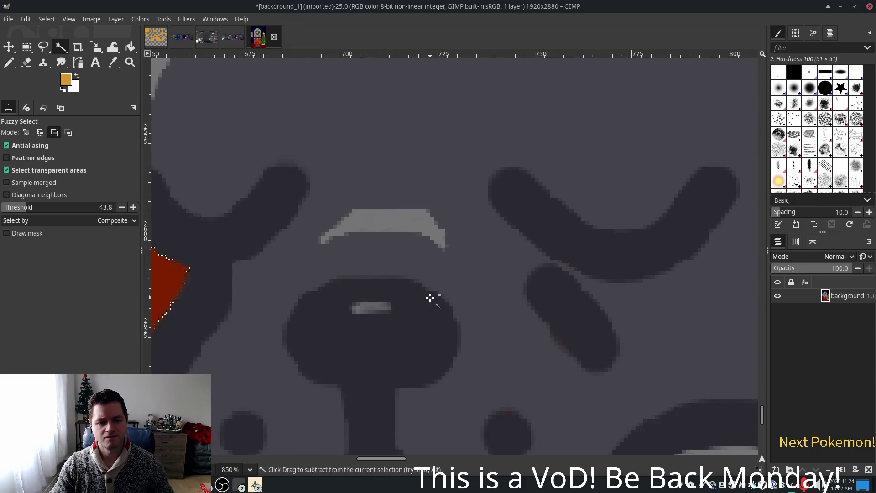
pyautogui.scroll(-3, 478, 308)
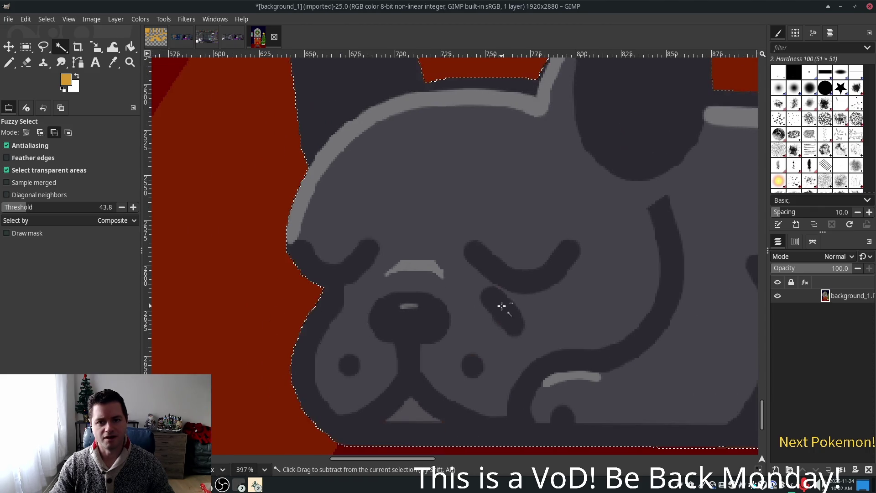
pyautogui.scroll(-2, 507, 297)
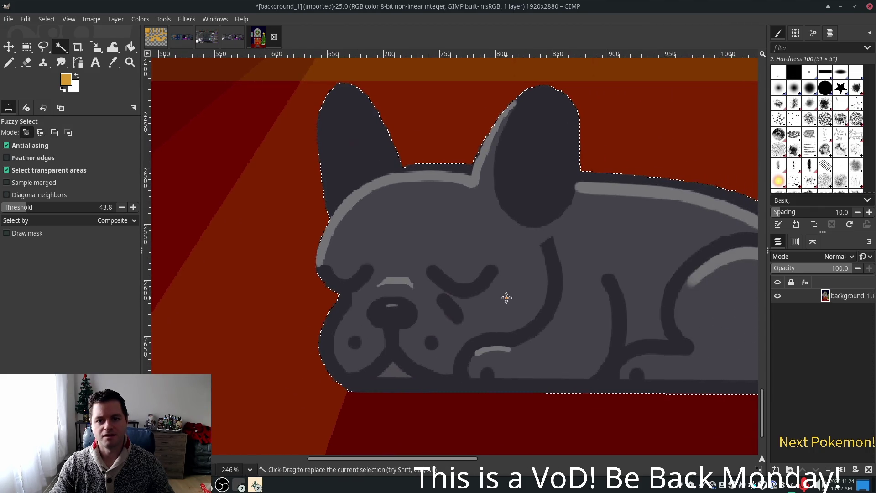
pyautogui.scroll(3, 406, 288)
pyautogui.scroll(5, 392, 100)
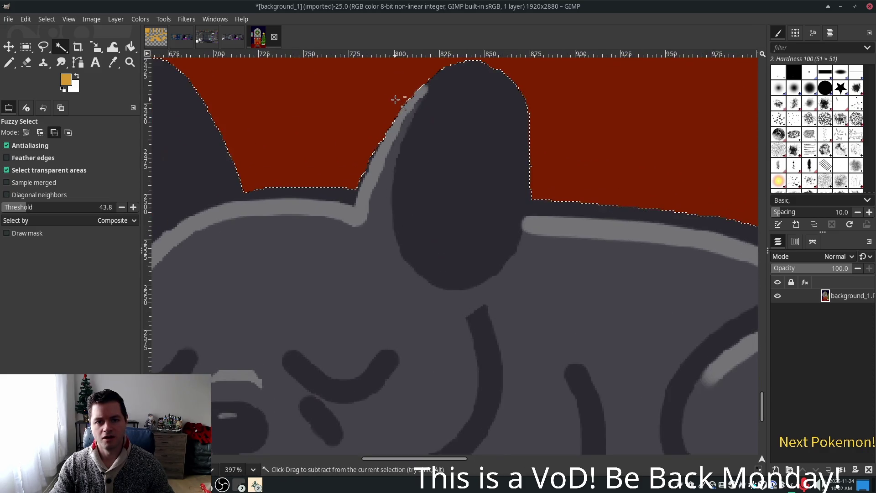
pyautogui.scroll(4, 396, 105)
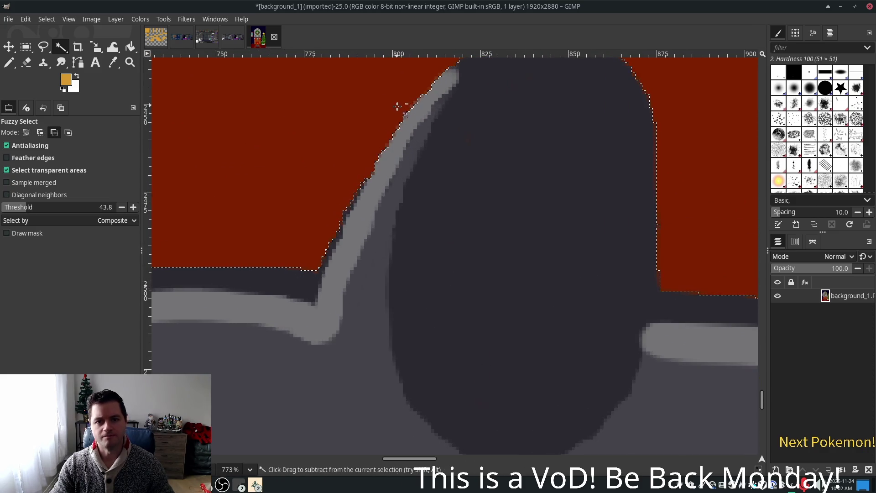
pyautogui.scroll(-7, 491, 217)
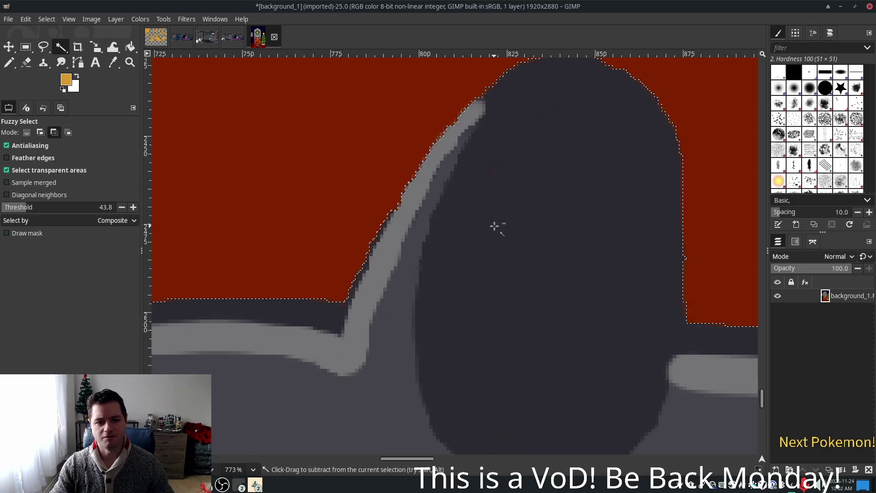
pyautogui.scroll(-5, 508, 236)
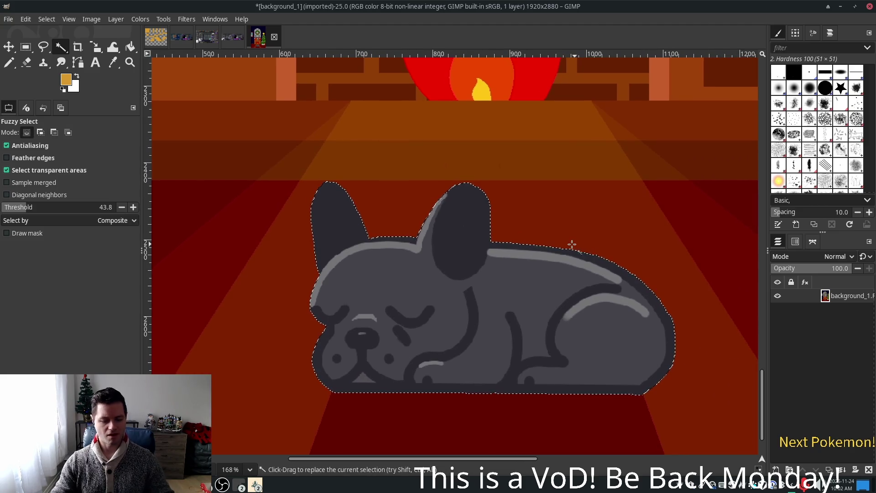
pyautogui.hotkey('ctrl', 'c')
pyautogui.click(231, 40)
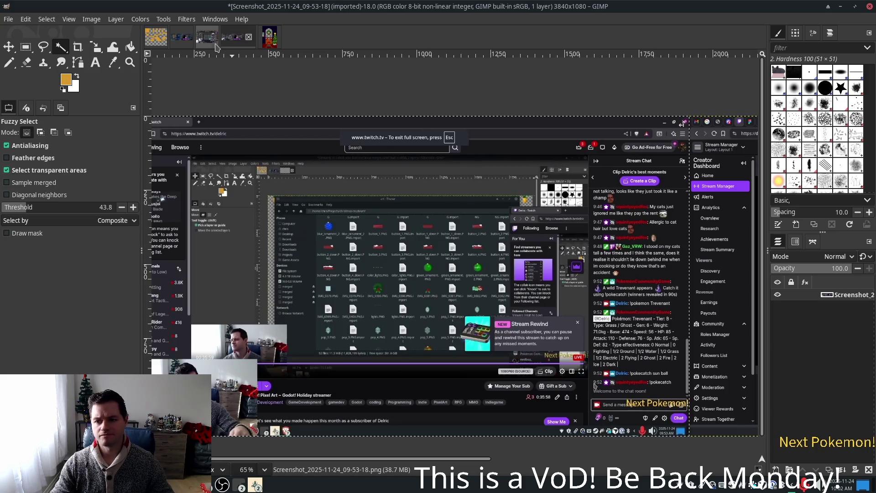
# Close the Screenshot image discarding changes, paste the dog into the composition, and move it up-right
pyautogui.click(248, 38)
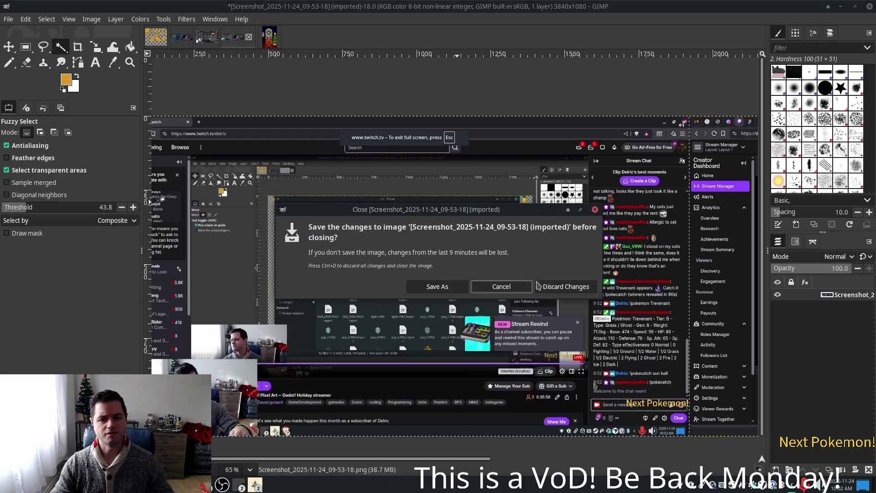
pyautogui.click(579, 287)
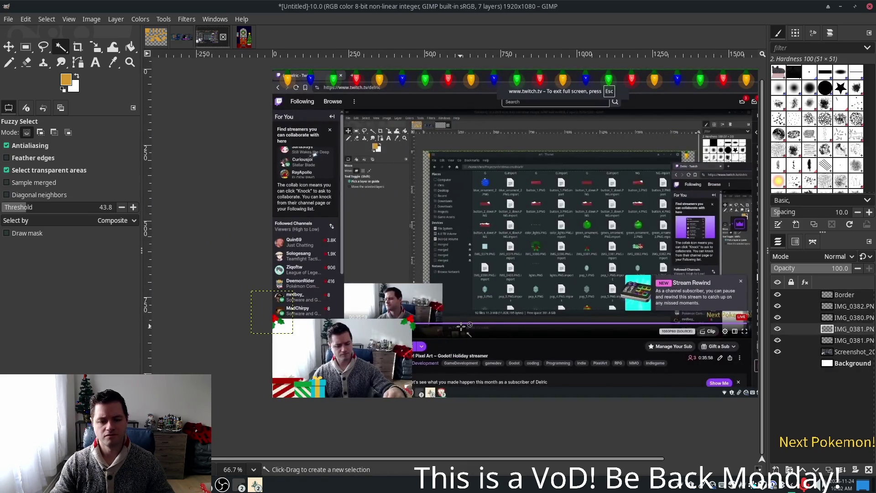
pyautogui.moveTo(462, 325); pyautogui.dragTo(462, 329)
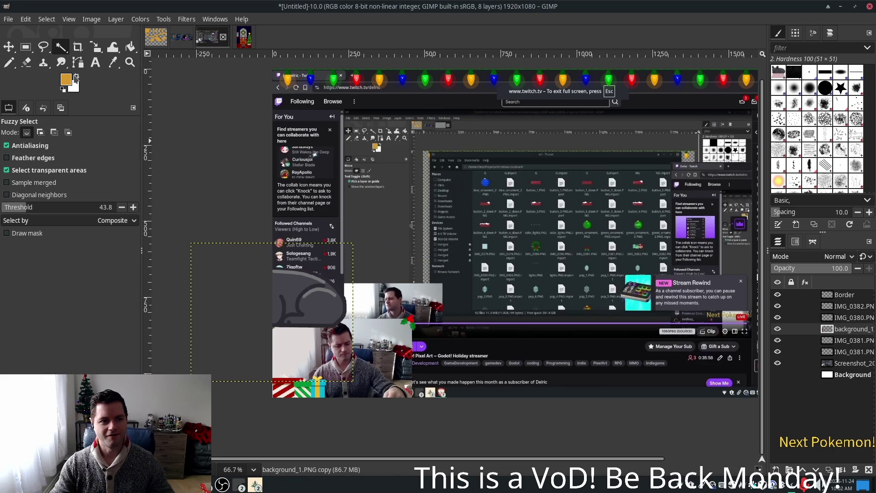
pyautogui.click(14, 48)
pyautogui.moveTo(302, 288)
pyautogui.mouseDown()
pyautogui.moveTo(505, 265)
pyautogui.moveTo(462, 328)
pyautogui.moveTo(452, 366)
pyautogui.moveTo(523, 164)
pyautogui.moveTo(458, 364)
pyautogui.moveTo(506, 242)
pyautogui.moveTo(413, 192)
pyautogui.moveTo(671, 262)
pyautogui.moveTo(683, 274)
pyautogui.moveTo(516, 247)
pyautogui.moveTo(461, 210)
pyautogui.moveTo(455, 173)
pyautogui.moveTo(620, 180)
pyautogui.moveTo(417, 153)
pyautogui.moveTo(602, 201)
pyautogui.moveTo(680, 201)
pyautogui.moveTo(470, 219)
pyautogui.moveTo(460, 258)
pyautogui.mouseUp()
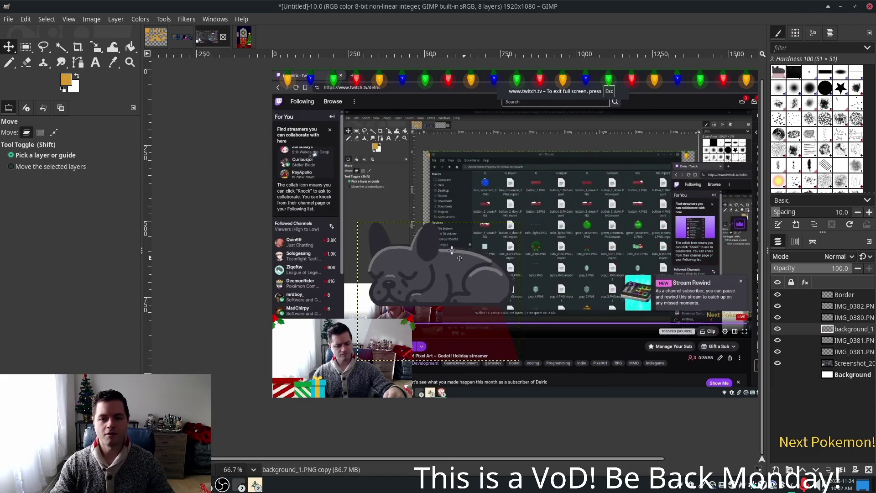
# Shrink the dog layer to a much smaller size with the Scale tool
pyautogui.click(96, 46)
pyautogui.moveTo(358, 223); pyautogui.dragTo(444, 291)
pyautogui.press('Return')
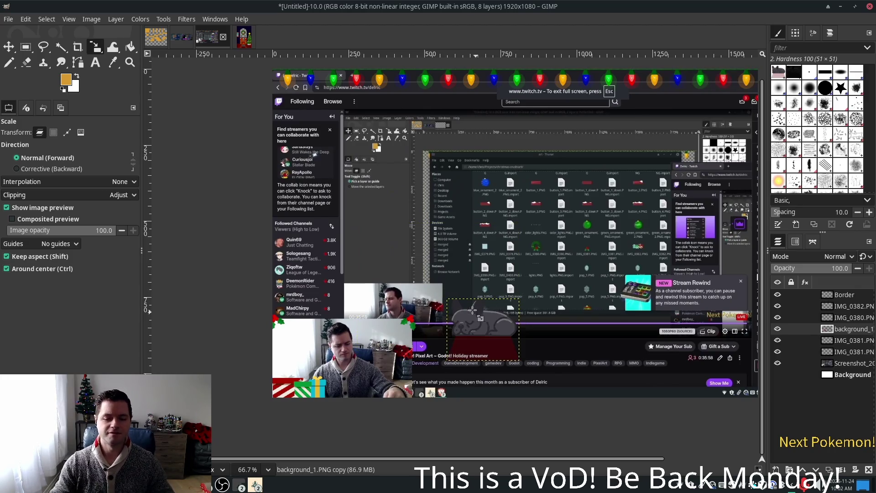
pyautogui.scroll(3, 469, 309)
pyautogui.scroll(1, 470, 310)
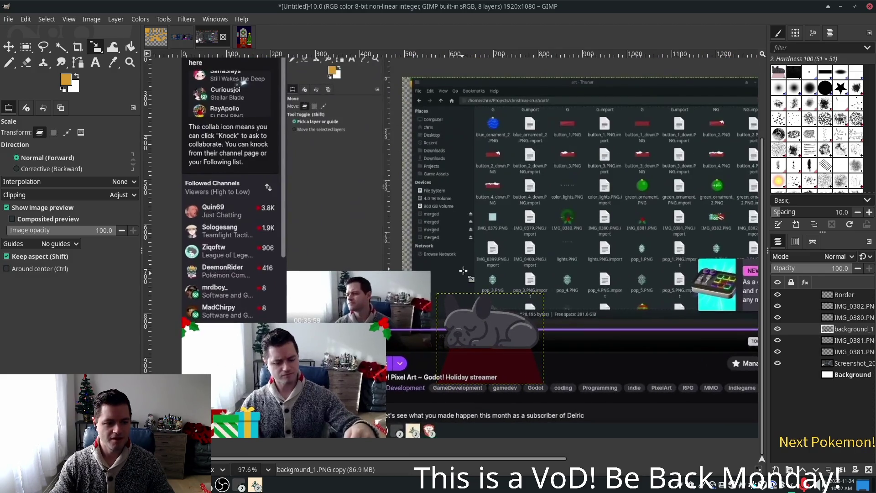
pyautogui.scroll(-3, 475, 308)
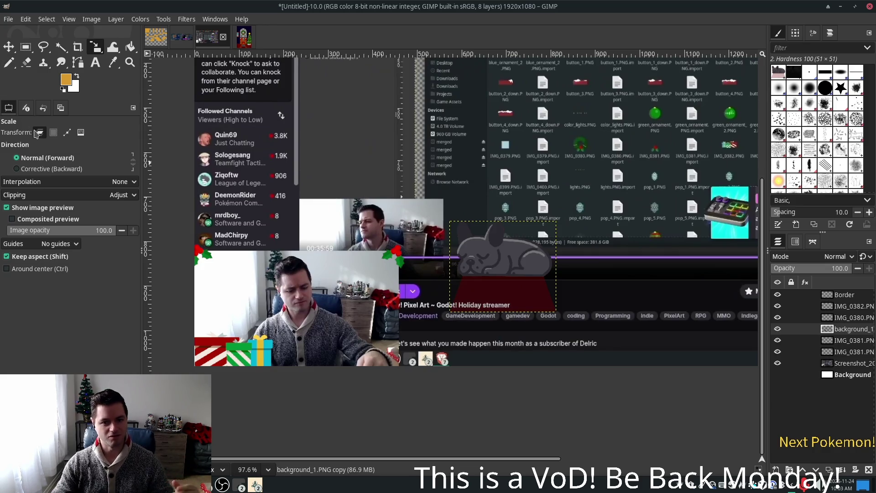
# Move the small dog down-left to sit beside the webcam frame's lower-right corner
pyautogui.click(8, 46)
pyautogui.moveTo(516, 240)
pyautogui.mouseDown()
pyautogui.moveTo(431, 279)
pyautogui.moveTo(395, 319)
pyautogui.moveTo(394, 338)
pyautogui.moveTo(409, 337)
pyautogui.mouseUp()
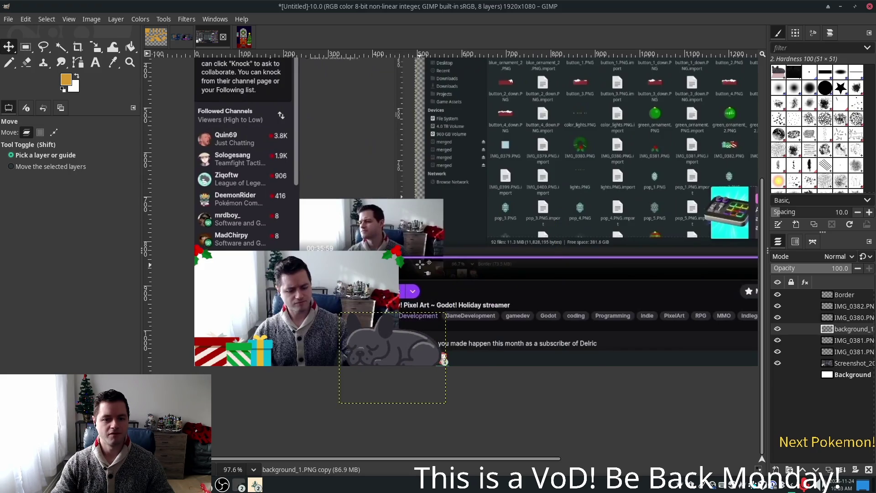
pyautogui.scroll(-3, 500, 268)
pyautogui.moveTo(579, 289); pyautogui.dragTo(456, 328)
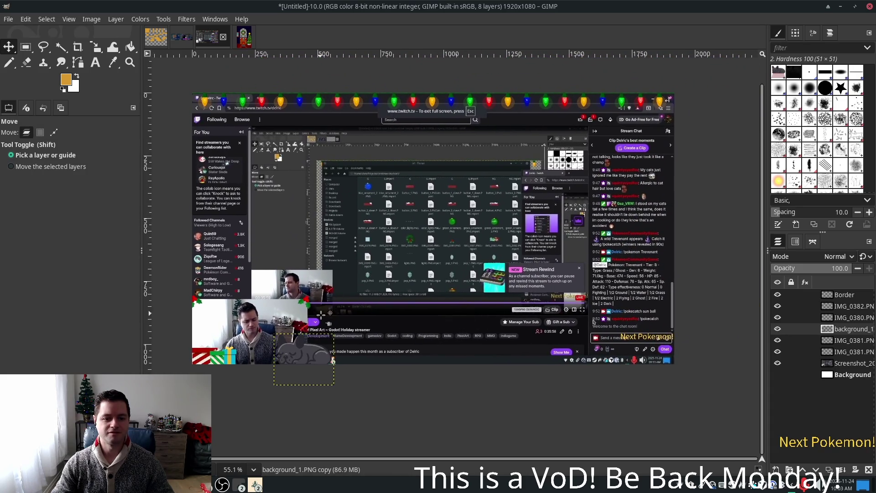
pyautogui.hotkey('shift', 'm')
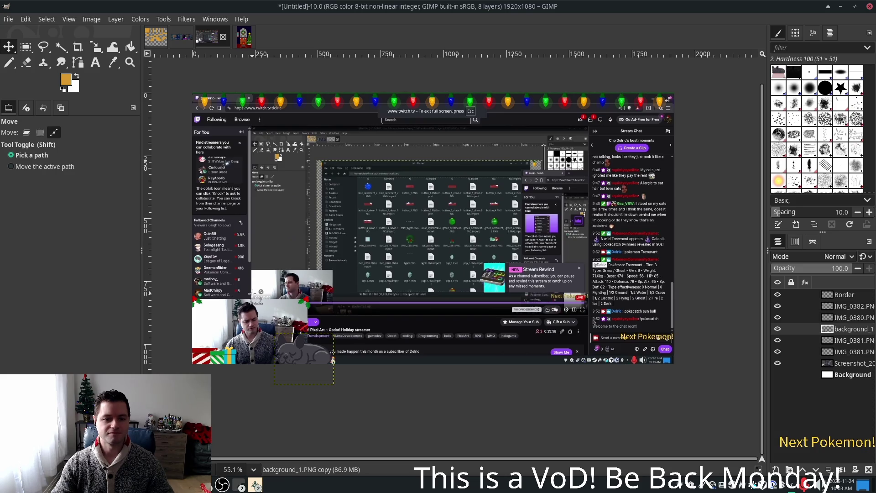
pyautogui.scroll(5, 332, 360)
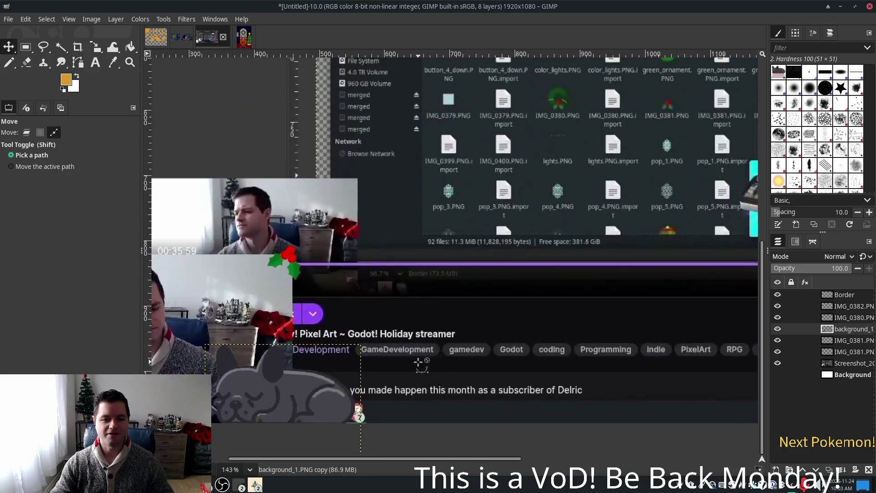
pyautogui.moveTo(412, 362); pyautogui.dragTo(485, 301)
pyautogui.scroll(2, 408, 311)
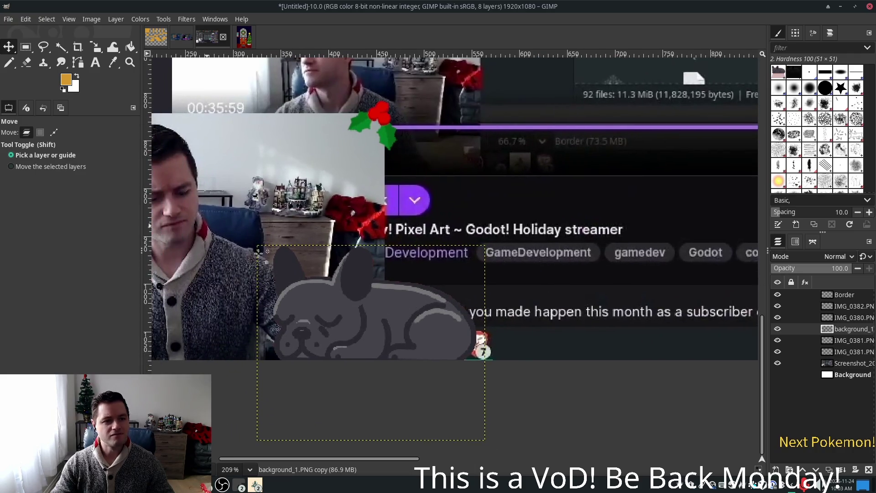
pyautogui.moveTo(356, 307); pyautogui.dragTo(345, 298)
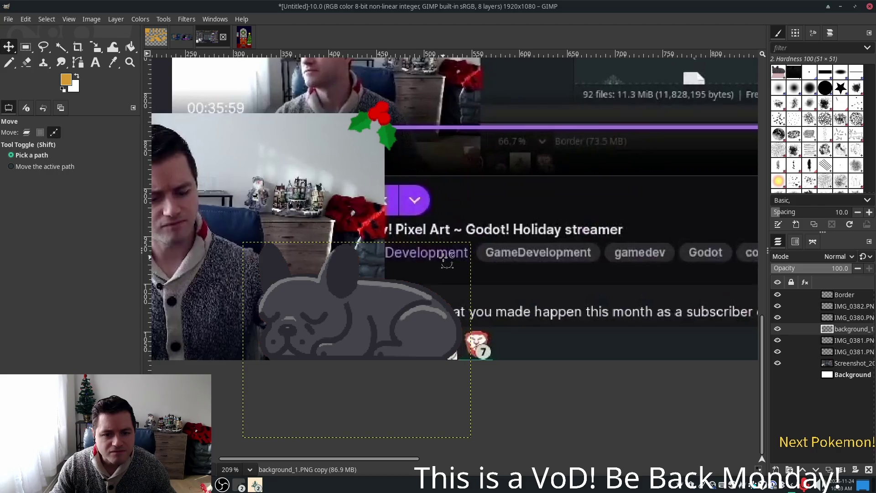
pyautogui.scroll(-3, 445, 262)
pyautogui.scroll(-2, 446, 262)
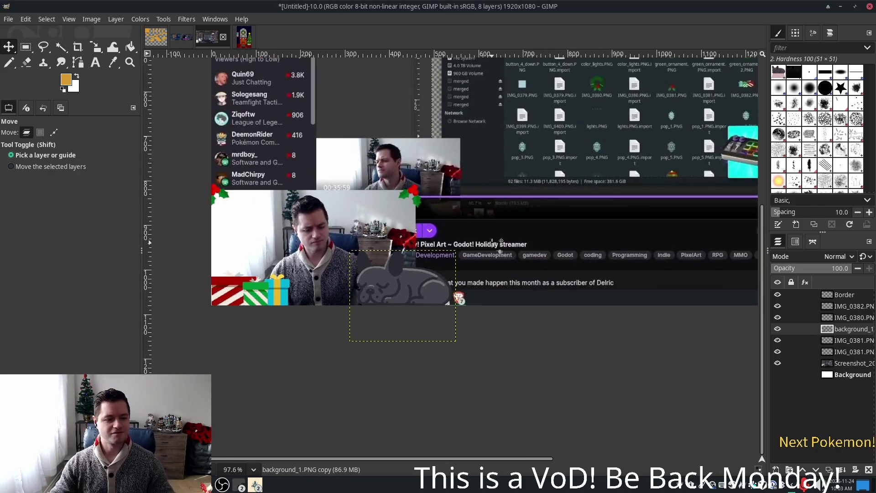
pyautogui.scroll(8, 417, 302)
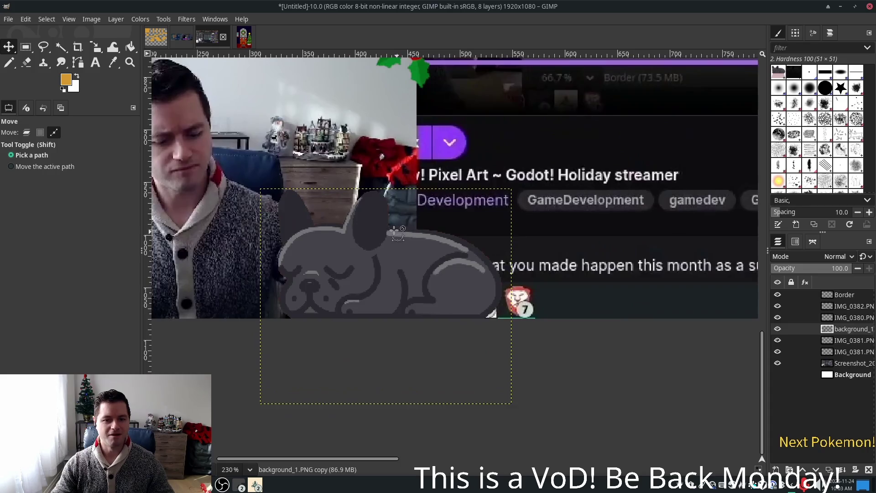
pyautogui.scroll(8, 386, 202)
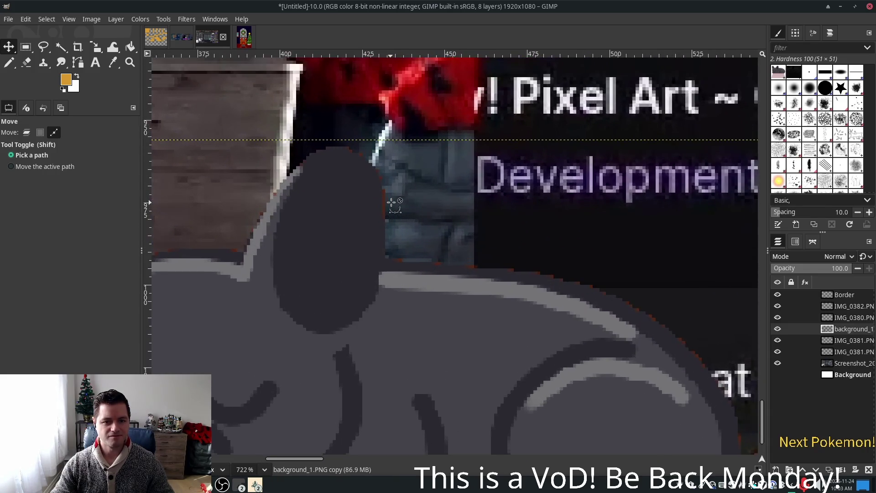
pyautogui.scroll(4, 390, 202)
pyautogui.scroll(3, 442, 323)
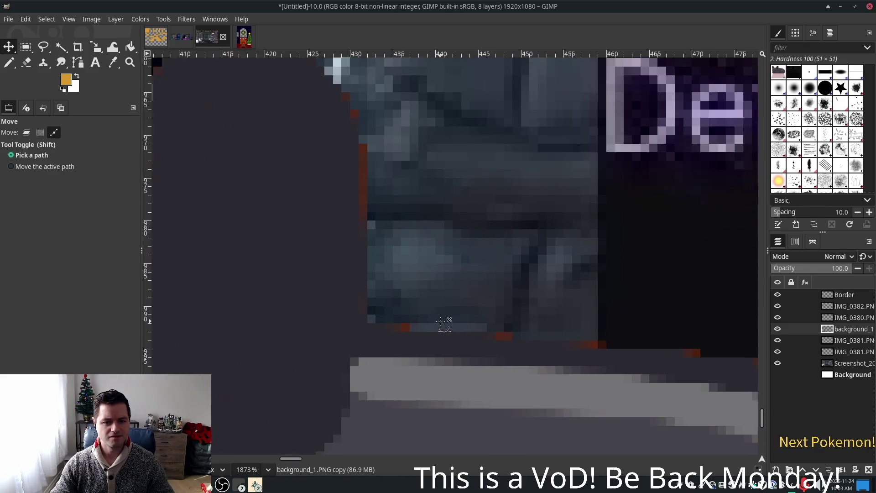
# With the Eraser, remove two stray orange fringe pixels from the dog's edge
pyautogui.click(26, 63)
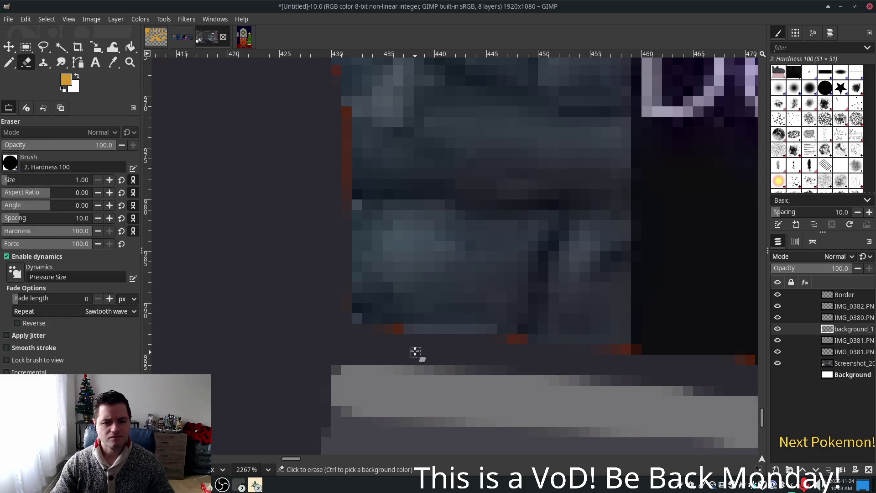
pyautogui.click(399, 330)
pyautogui.click(520, 341)
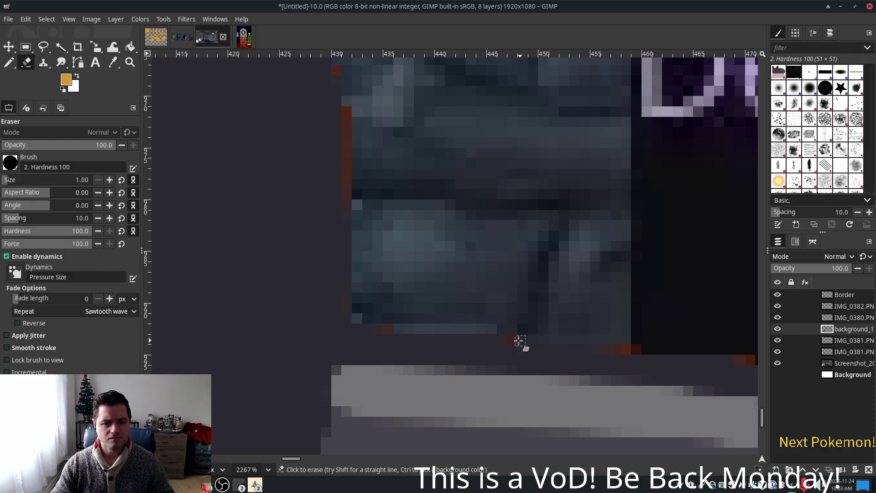
pyautogui.scroll(-4, 529, 307)
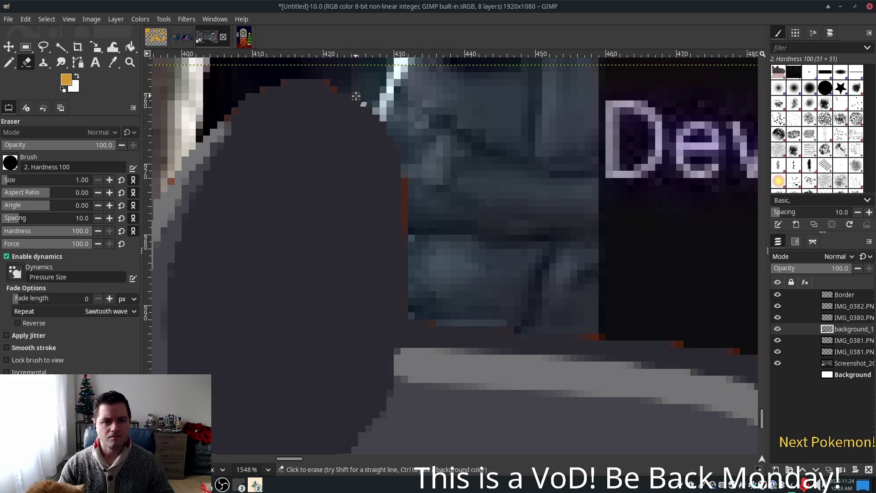
pyautogui.scroll(-4, 479, 215)
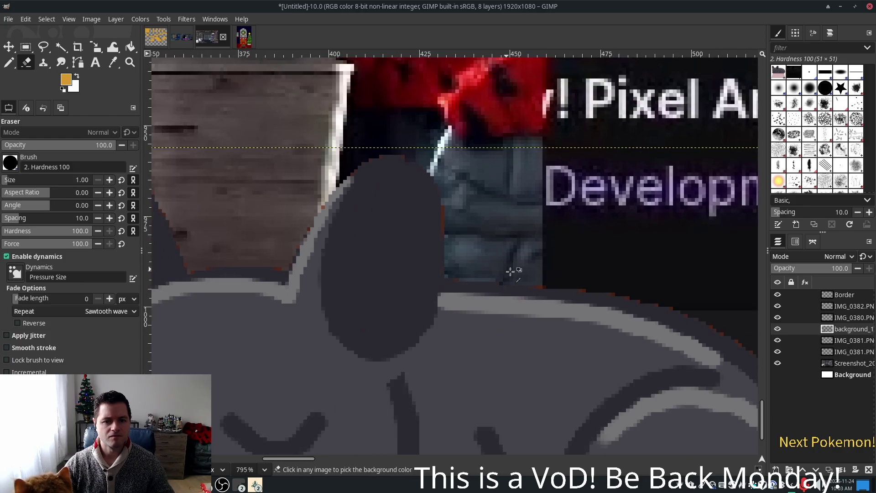
pyautogui.scroll(4, 575, 303)
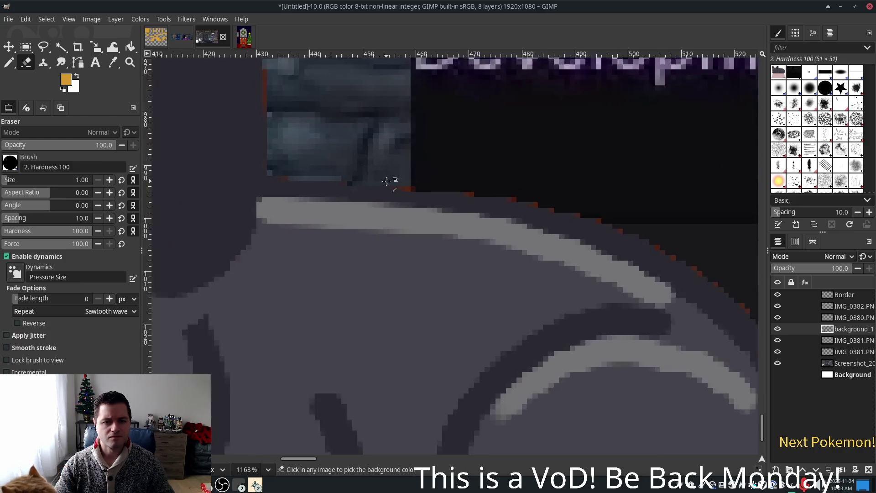
pyautogui.scroll(2, 407, 188)
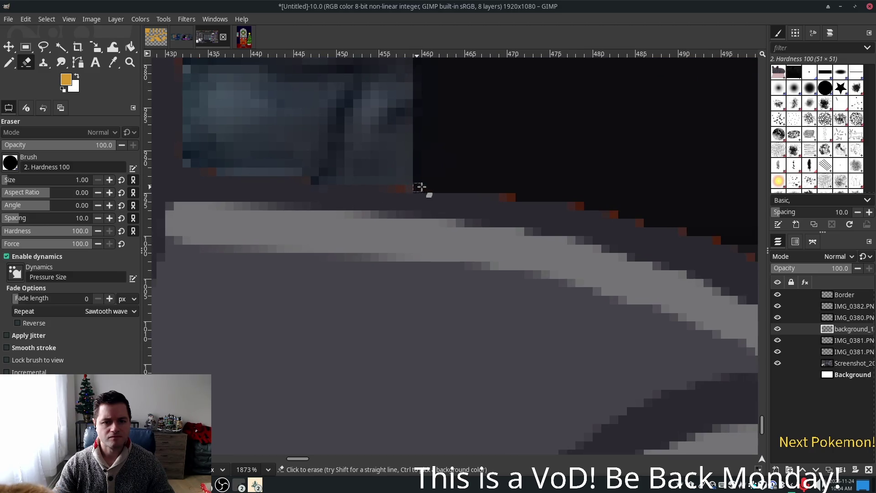
# Erase the red fringe pixels along the dog's back outline
pyautogui.moveTo(584, 205)
pyautogui.mouseDown()
pyautogui.moveTo(561, 189)
pyautogui.moveTo(350, 149)
pyautogui.mouseUp()
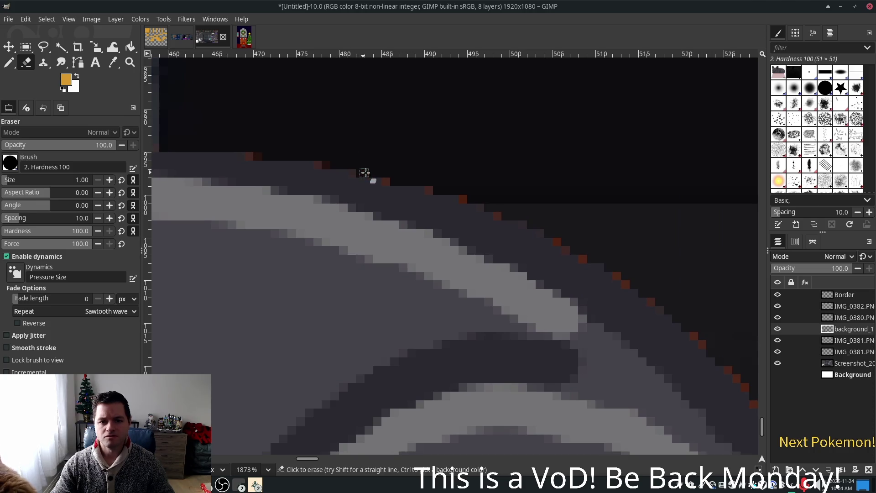
pyautogui.moveTo(579, 231); pyautogui.dragTo(500, 190)
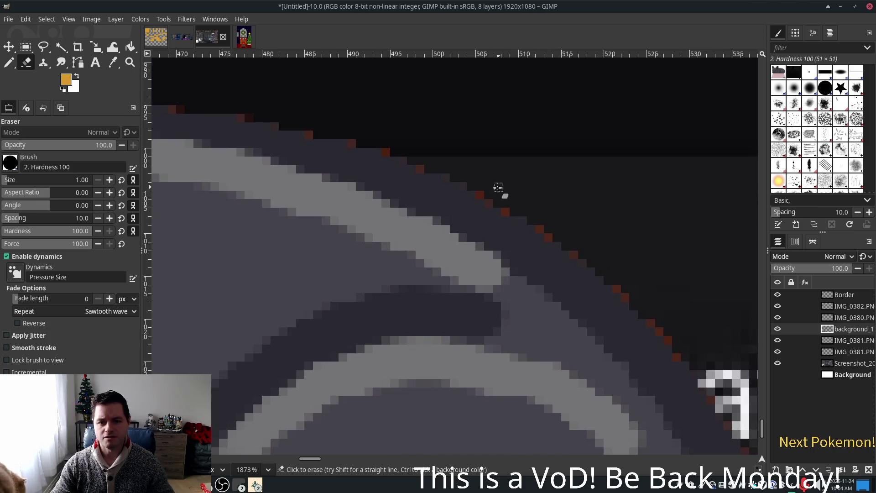
pyautogui.click(488, 203)
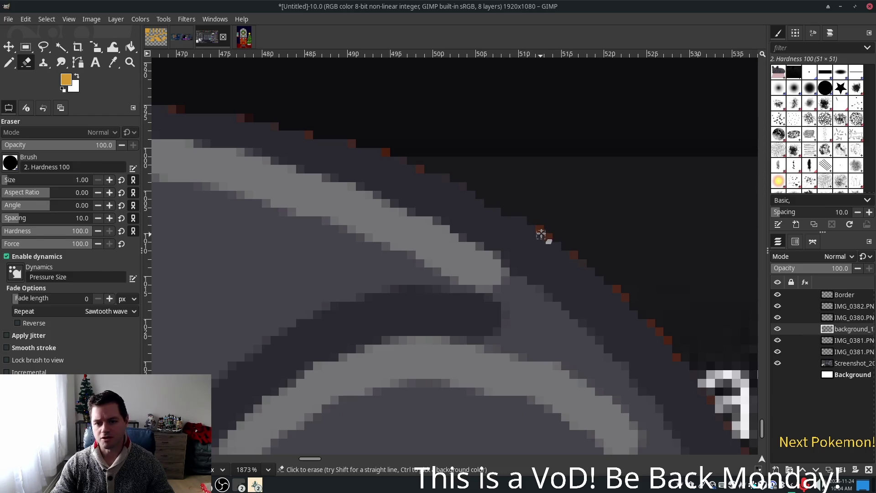
pyautogui.moveTo(579, 254)
pyautogui.mouseDown()
pyautogui.moveTo(530, 196)
pyautogui.moveTo(439, 161)
pyautogui.mouseUp()
pyautogui.click(415, 187)
pyautogui.click(448, 222)
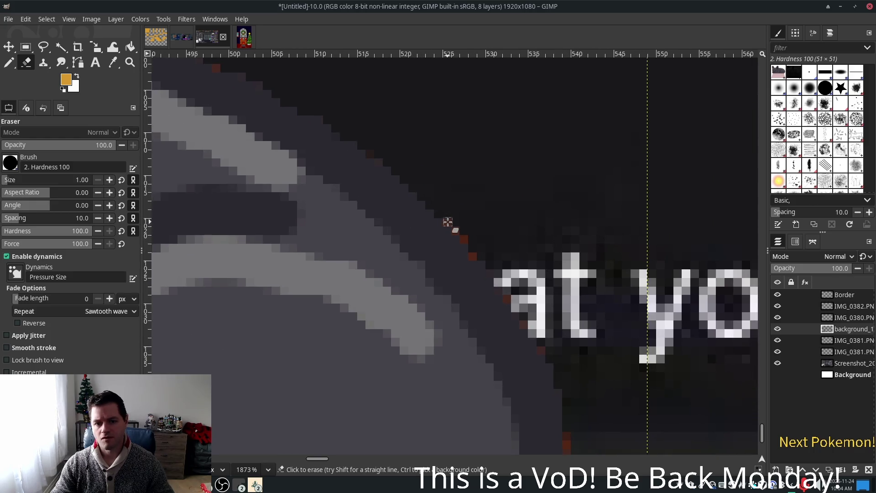
pyautogui.click(456, 230)
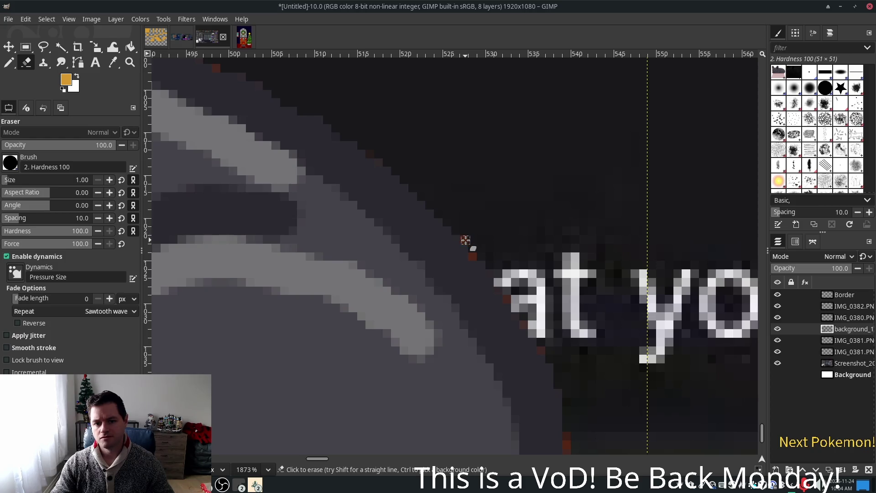
# Erase the stray dark pixels beside the white triangle
pyautogui.scroll(-5, 474, 257)
pyautogui.hscroll(2, 474, 257)
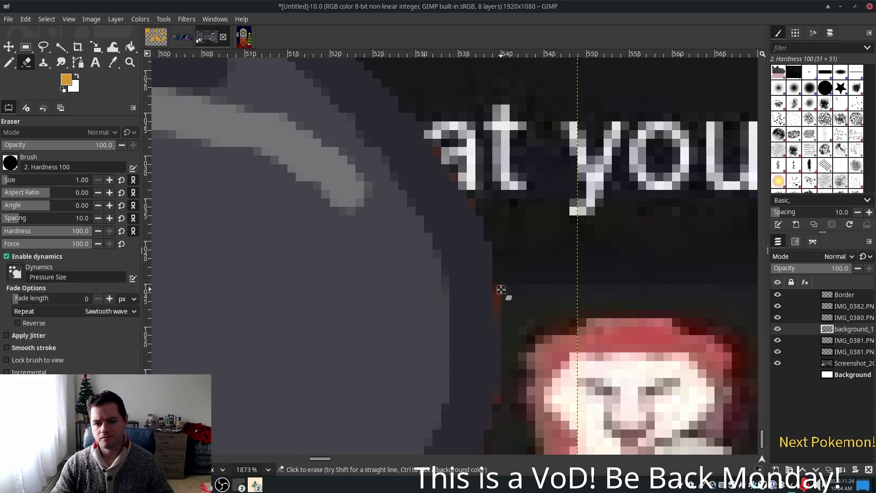
pyautogui.scroll(-3, 500, 298)
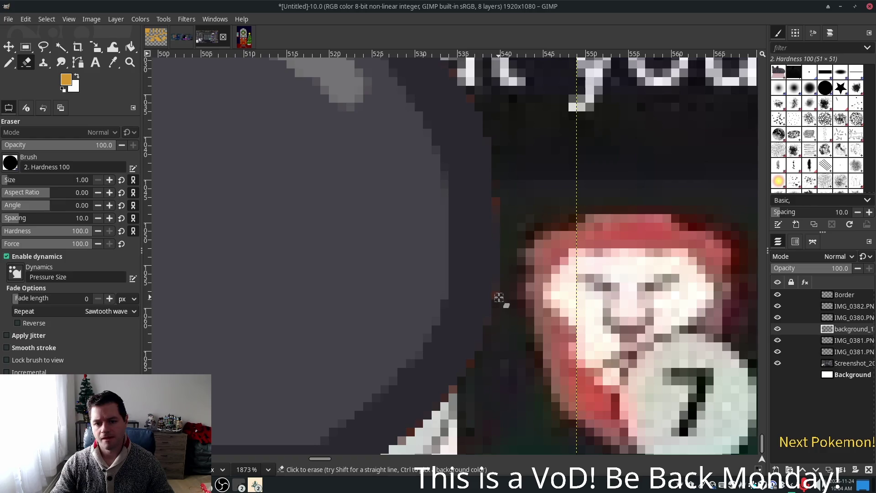
pyautogui.scroll(-3, 576, 238)
pyautogui.hscroll(-1, 509, 259)
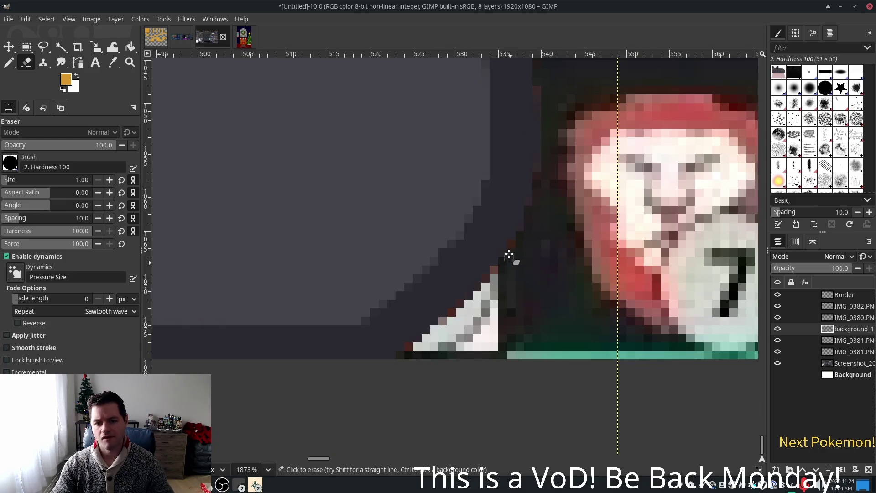
pyautogui.moveTo(470, 309); pyautogui.dragTo(447, 322)
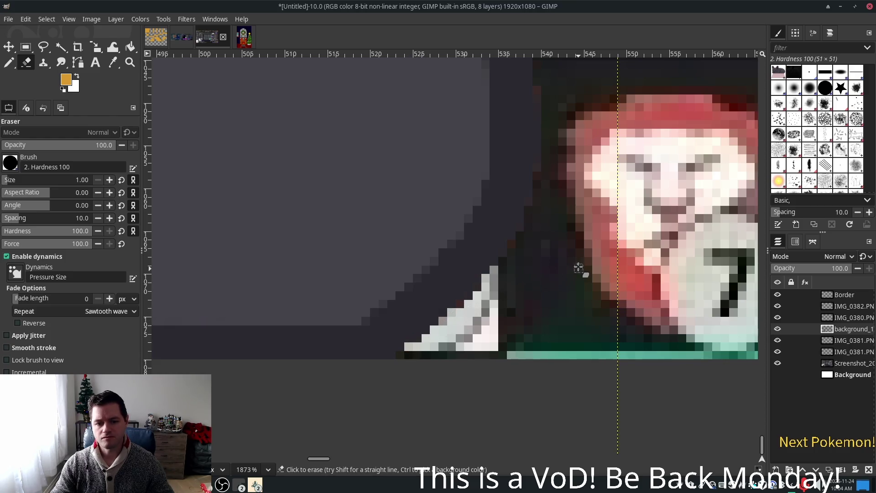
# Erase the reddish outline pixel next to the dog's ear
pyautogui.keyDown('ctrl'); pyautogui.scroll(-4, 512, 274); pyautogui.keyUp('ctrl')
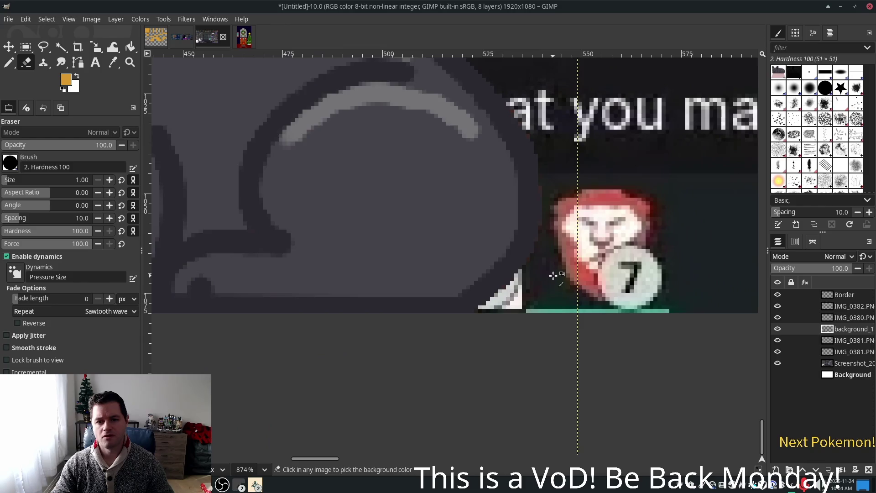
pyautogui.keyDown('ctrl'); pyautogui.scroll(-3, 553, 276); pyautogui.keyUp('ctrl')
pyautogui.hscroll(-3, 643, 246)
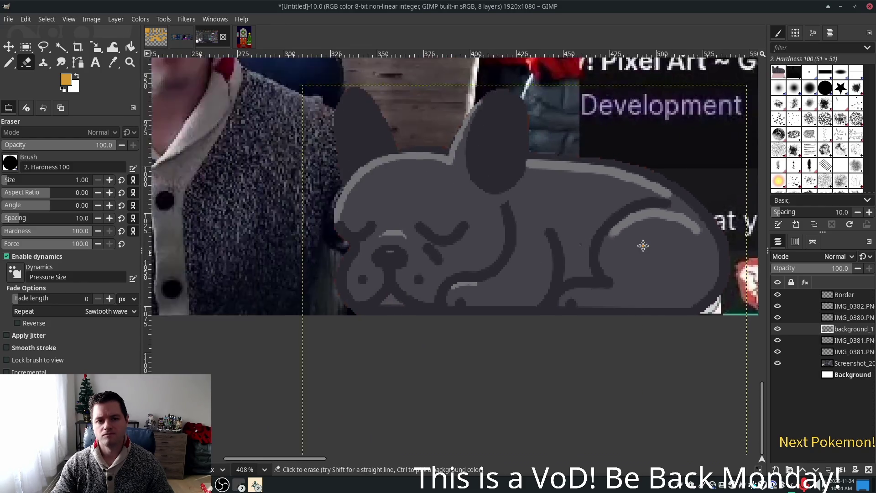
pyautogui.hscroll(-3, 643, 246)
pyautogui.keyDown('ctrl'); pyautogui.scroll(2, 411, 241); pyautogui.keyUp('ctrl')
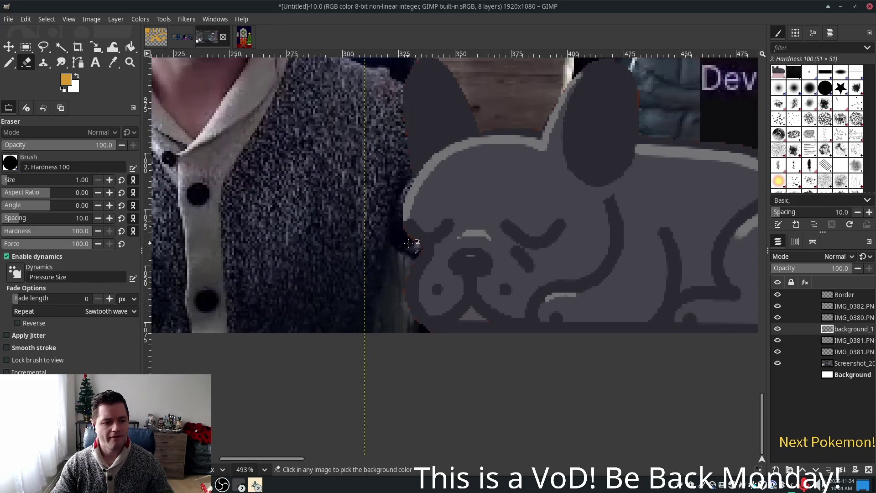
pyautogui.keyDown('ctrl'); pyautogui.scroll(6, 407, 243); pyautogui.keyUp('ctrl')
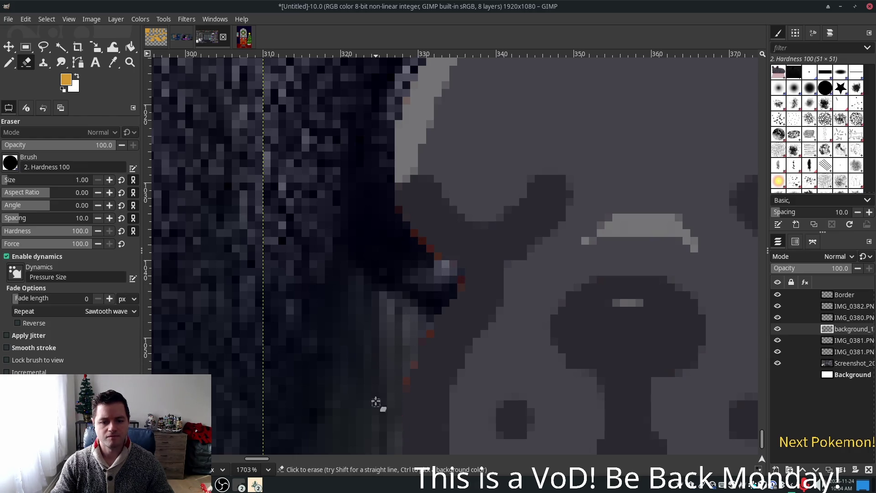
pyautogui.scroll(-5, 364, 219)
pyautogui.click(401, 273)
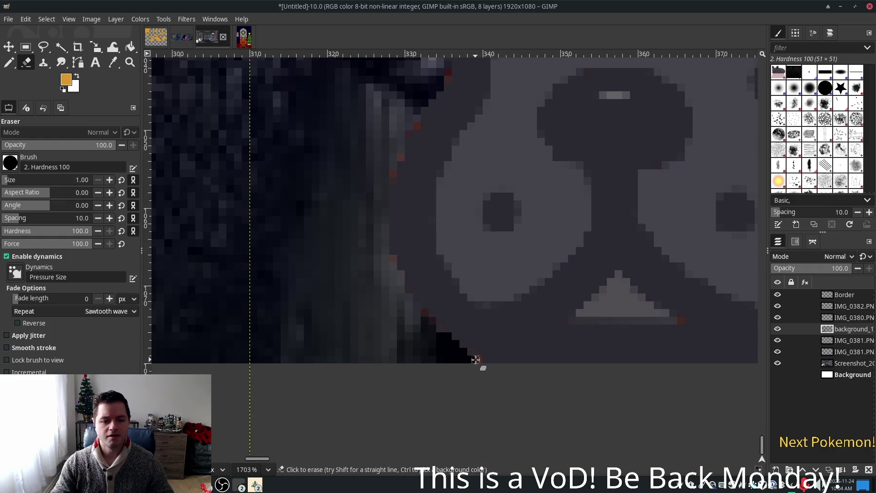
# Zoom and pan back out to view the text and the dog together
pyautogui.scroll(3, 585, 271)
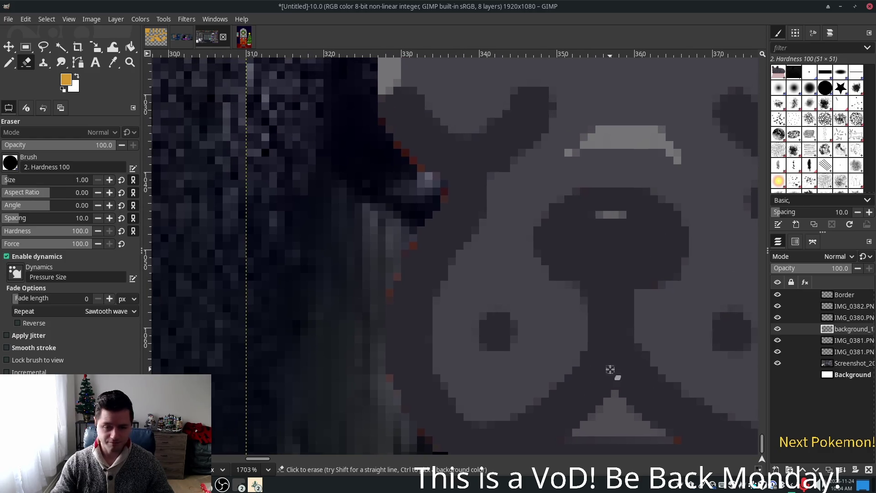
pyautogui.scroll(3, 525, 221)
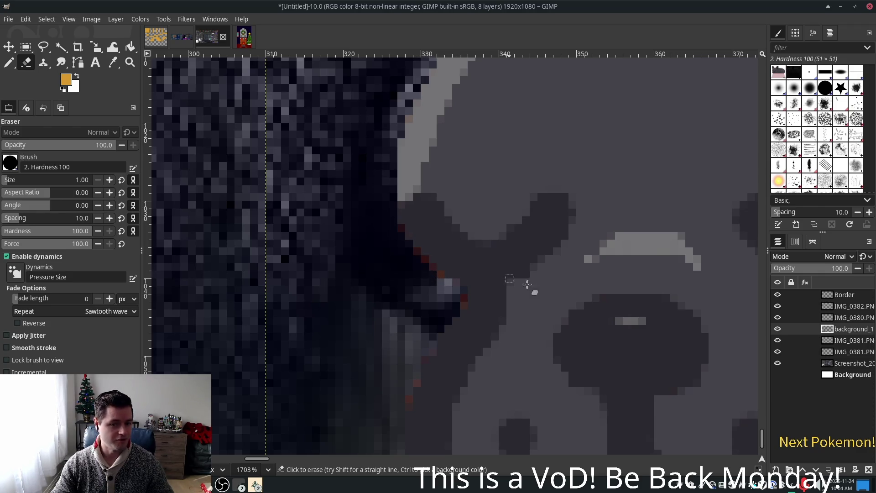
pyautogui.keyDown('ctrl'); pyautogui.scroll(-5, 508, 285); pyautogui.keyUp('ctrl')
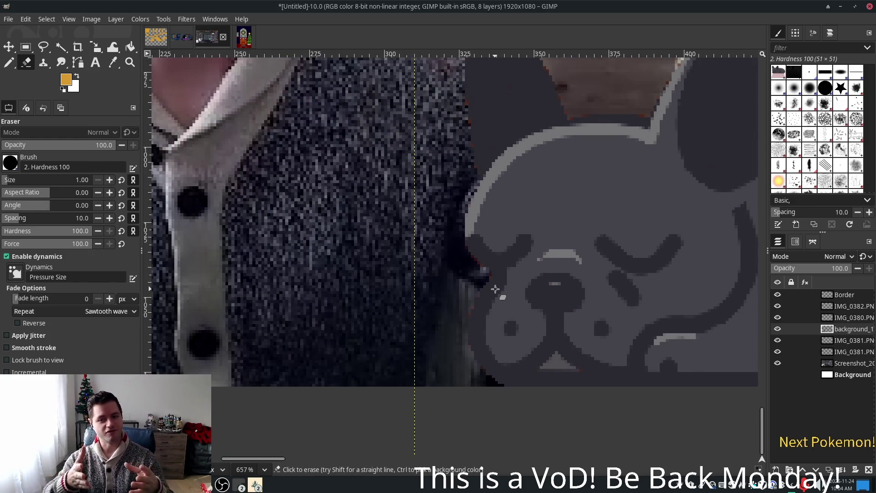
pyautogui.scroll(5, 502, 191)
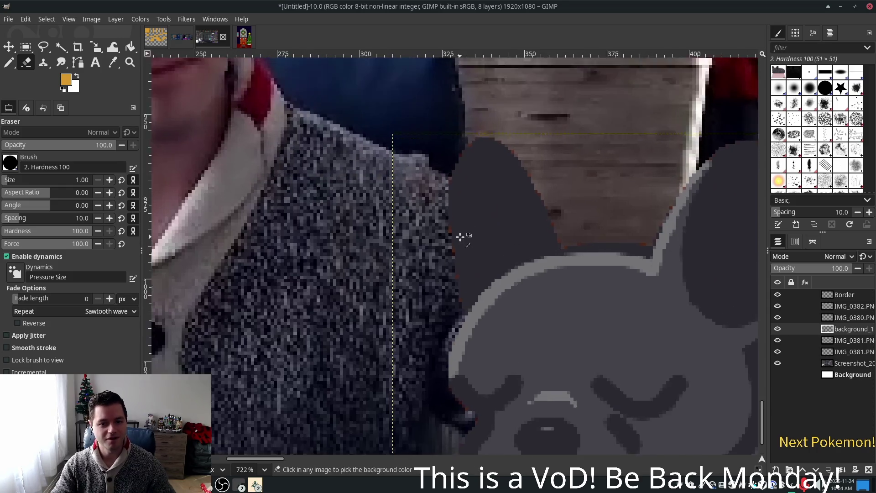
pyautogui.keyDown('ctrl'); pyautogui.scroll(4, 462, 270); pyautogui.keyUp('ctrl')
pyautogui.keyDown('ctrl'); pyautogui.scroll(1, 453, 271); pyautogui.keyUp('ctrl')
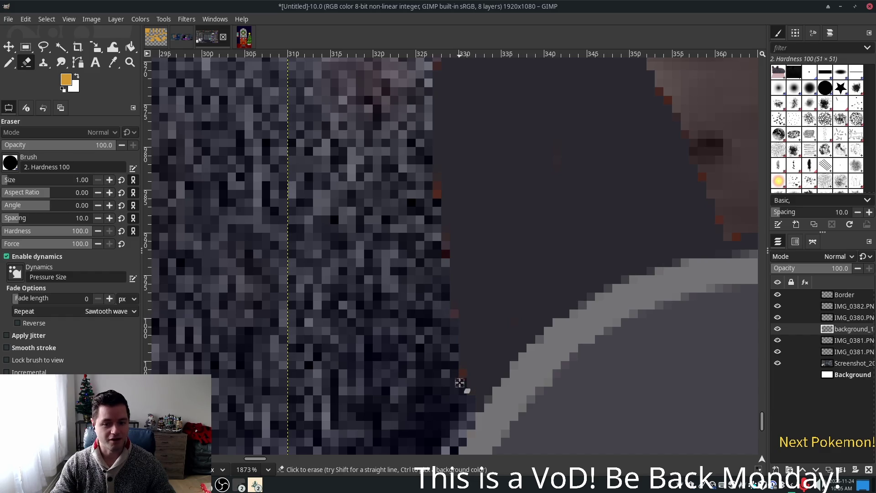
pyautogui.scroll(5, 463, 190)
pyautogui.hscroll(3, 463, 190)
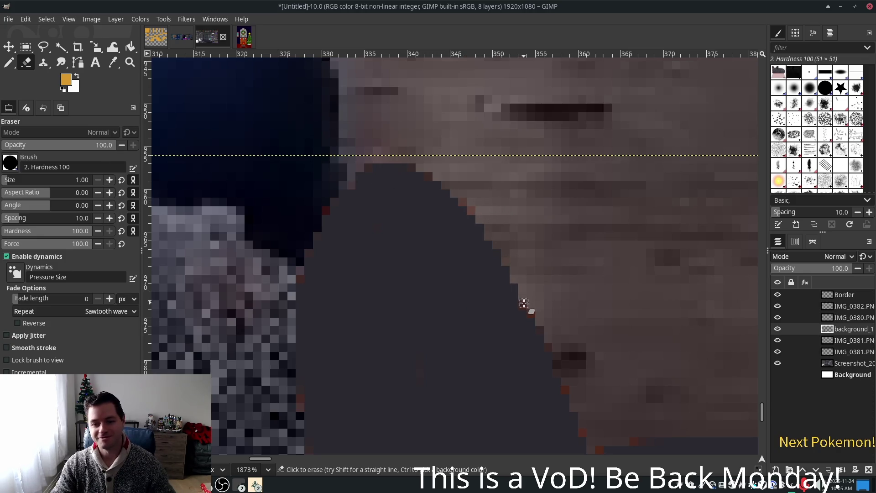
pyautogui.scroll(-5, 599, 315)
pyautogui.hscroll(4, 599, 315)
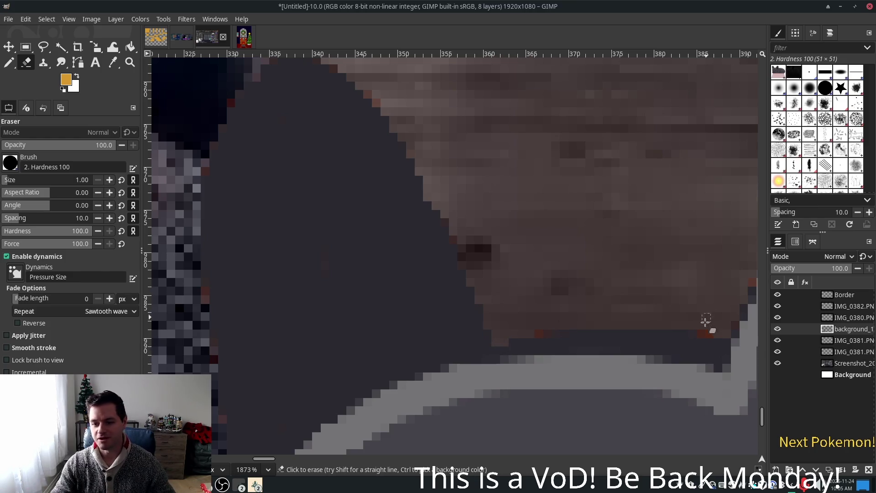
pyautogui.hscroll(5, 469, 278)
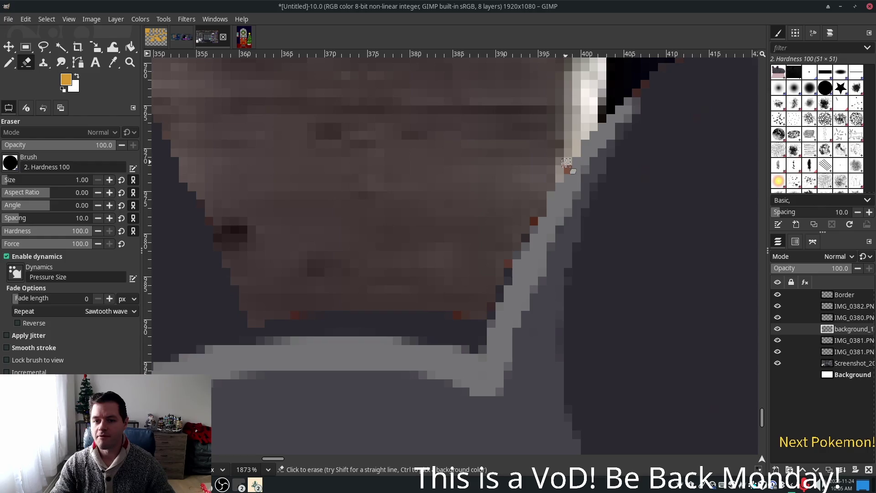
pyautogui.keyDown('ctrl'); pyautogui.scroll(-8, 646, 190); pyautogui.keyUp('ctrl')
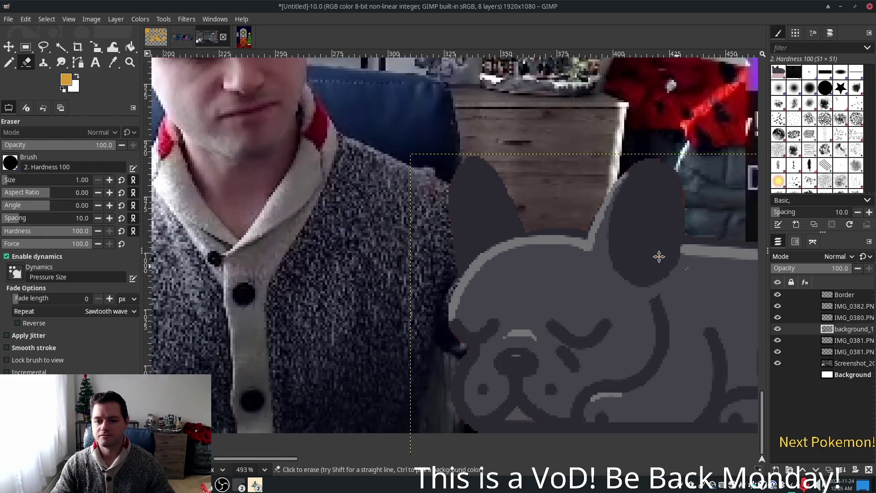
pyautogui.scroll(-1, 675, 244)
pyautogui.moveTo(659, 254)
pyautogui.mouseDown()
pyautogui.moveTo(434, 219)
pyautogui.moveTo(457, 208)
pyautogui.mouseUp()
pyautogui.keyDown('ctrl'); pyautogui.scroll(-5, 457, 208); pyautogui.keyUp('ctrl')
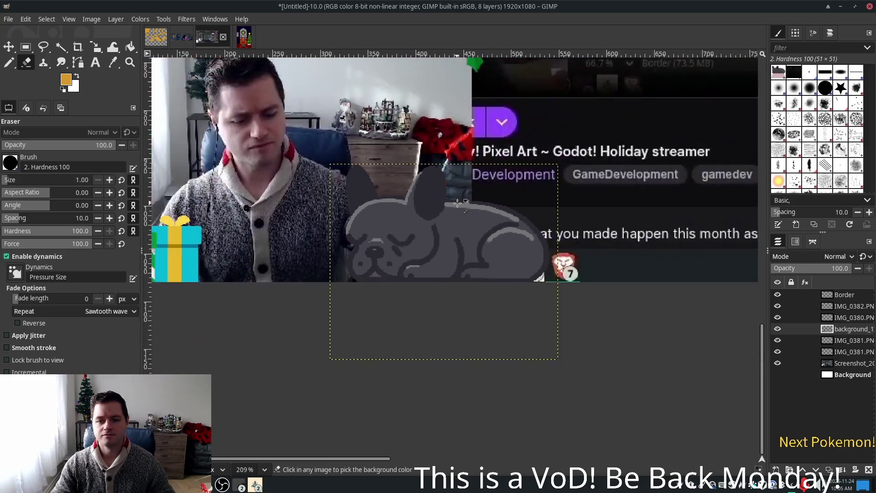
pyautogui.keyDown('ctrl'); pyautogui.scroll(-2, 457, 203); pyautogui.keyUp('ctrl')
pyautogui.scroll(-4, 577, 265)
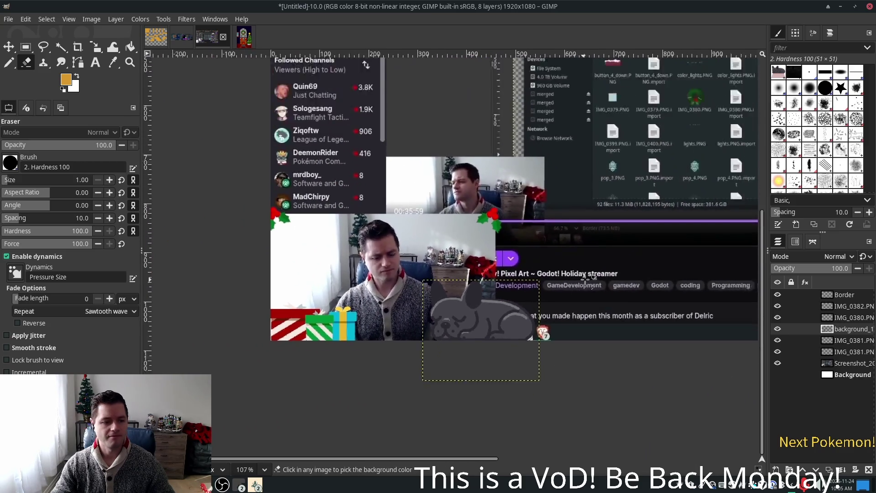
pyautogui.scroll(-4, 553, 333)
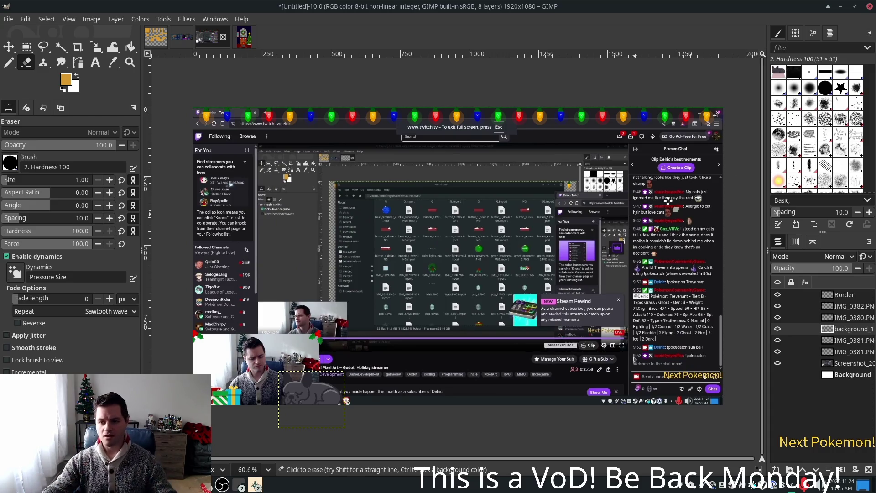
pyautogui.click(843, 352)
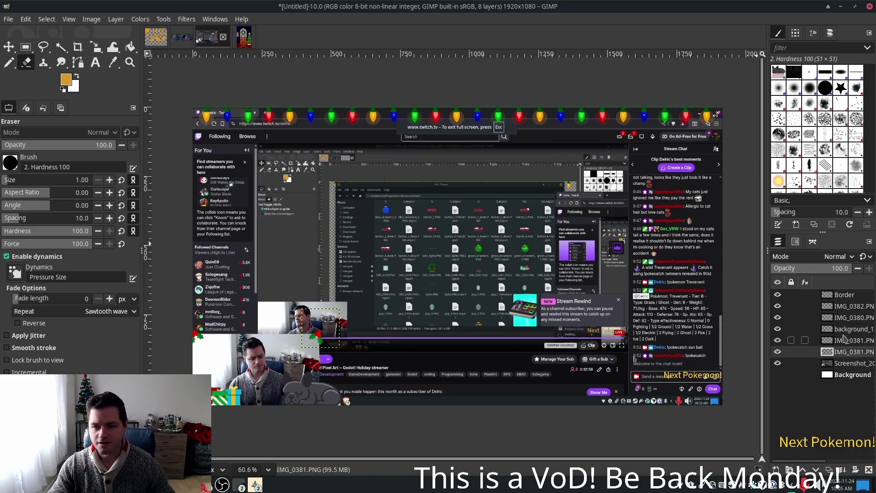
pyautogui.click(842, 328)
pyautogui.click(839, 318)
pyautogui.click(839, 329)
pyautogui.click(837, 308)
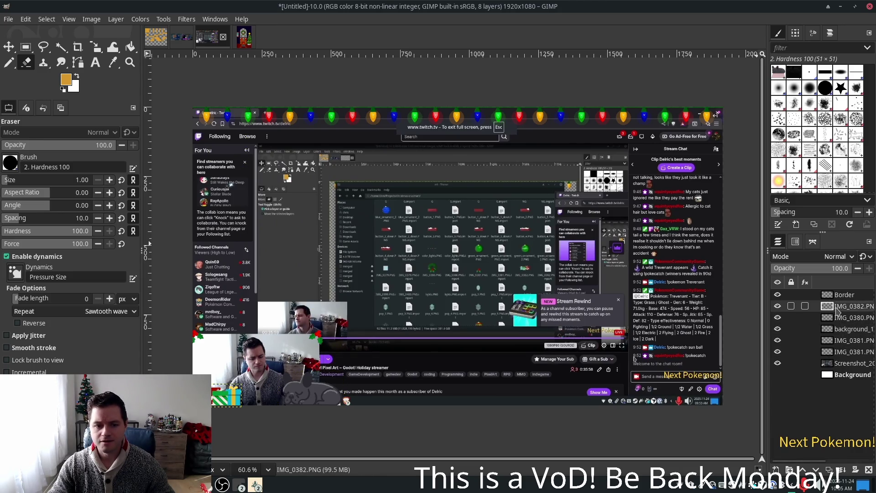
pyautogui.click(838, 320)
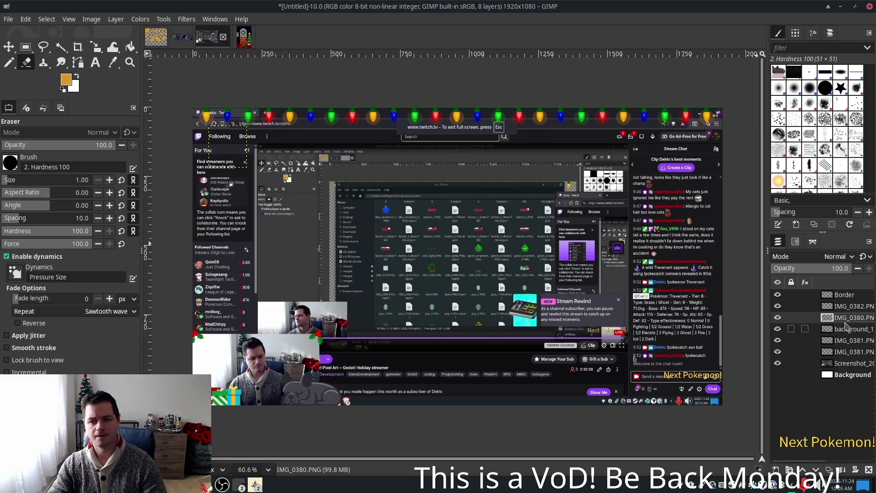
pyautogui.rightClick(847, 328)
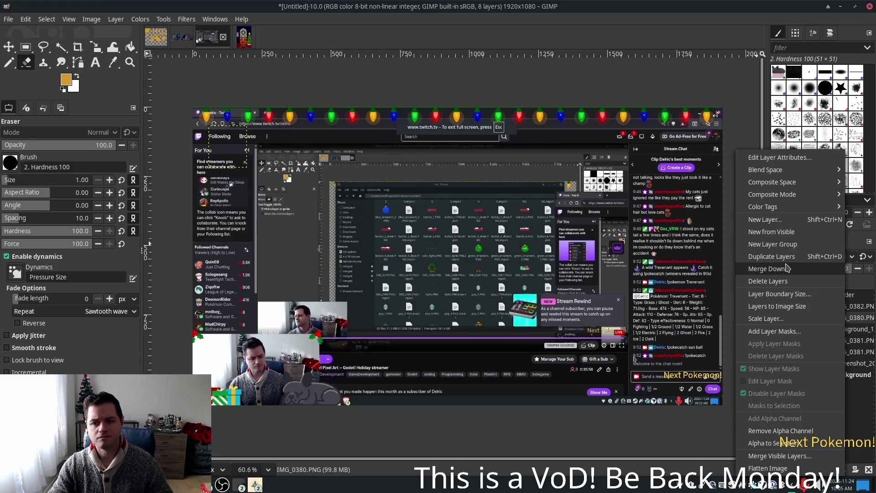
# Merge IMG_0380.PNG down into background_1, briefly hiding the screenshot layer to check the overlay
pyautogui.click(787, 282)
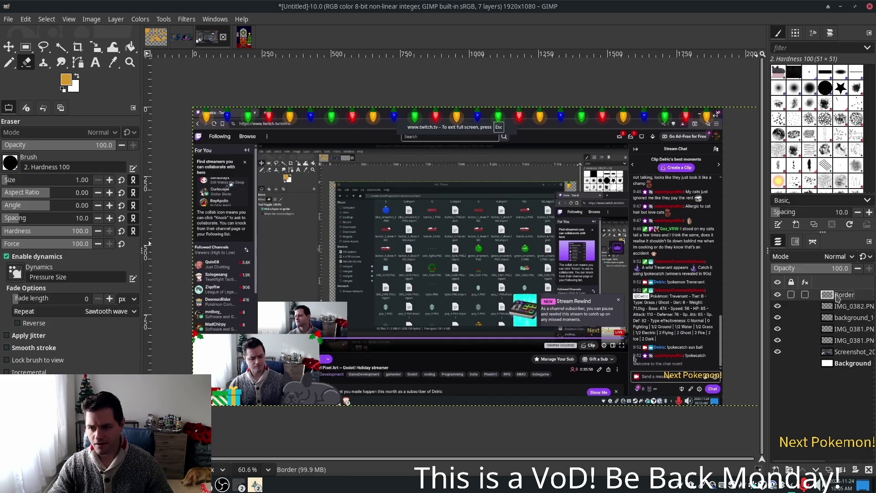
pyautogui.click(843, 352)
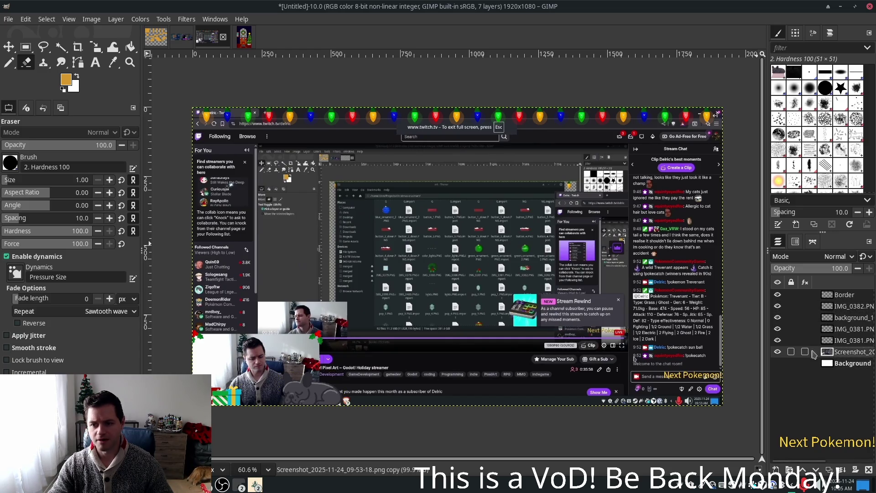
pyautogui.click(778, 352)
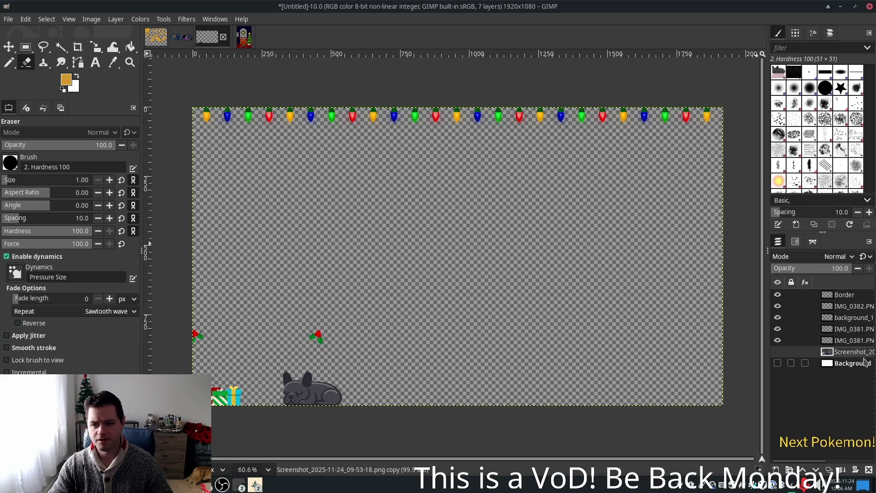
pyautogui.click(777, 352)
pyautogui.click(841, 318)
# Delete the IMG_0382.PNG layer
pyautogui.click(838, 307)
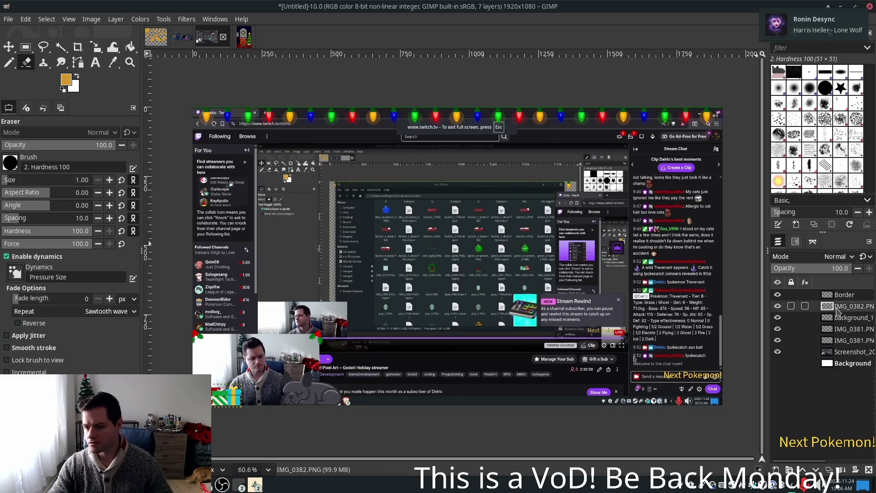
pyautogui.click(843, 330)
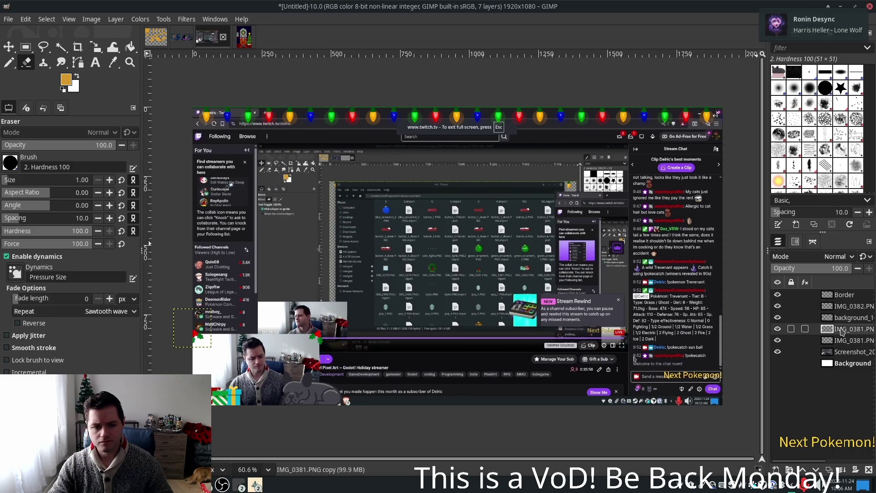
pyautogui.click(842, 311)
pyautogui.rightClick(842, 312)
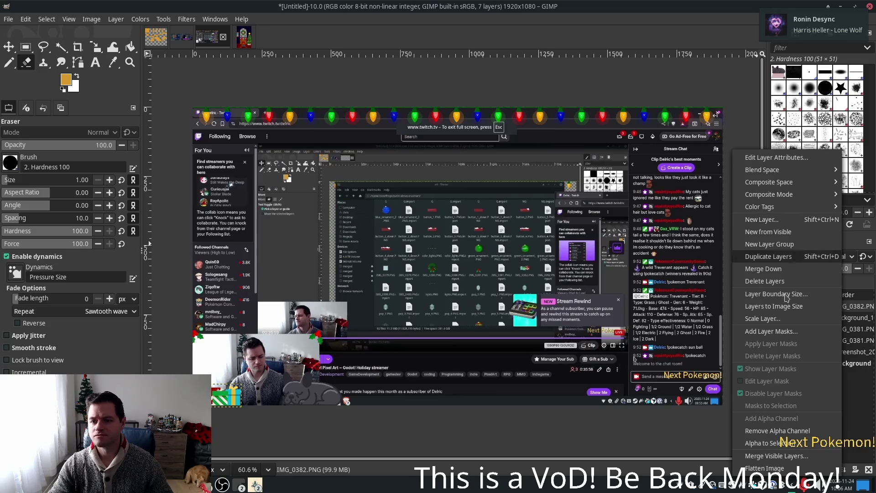
pyautogui.click(784, 275)
# Merge background_1 and the IMG_0381 copy down into IMG_0381.PNG
pyautogui.rightClick(844, 309)
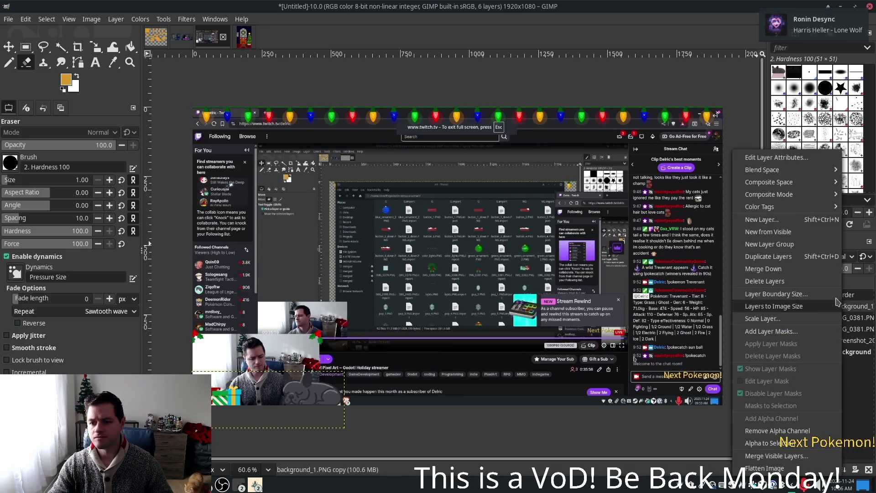
pyautogui.click(819, 289)
pyautogui.rightClick(838, 306)
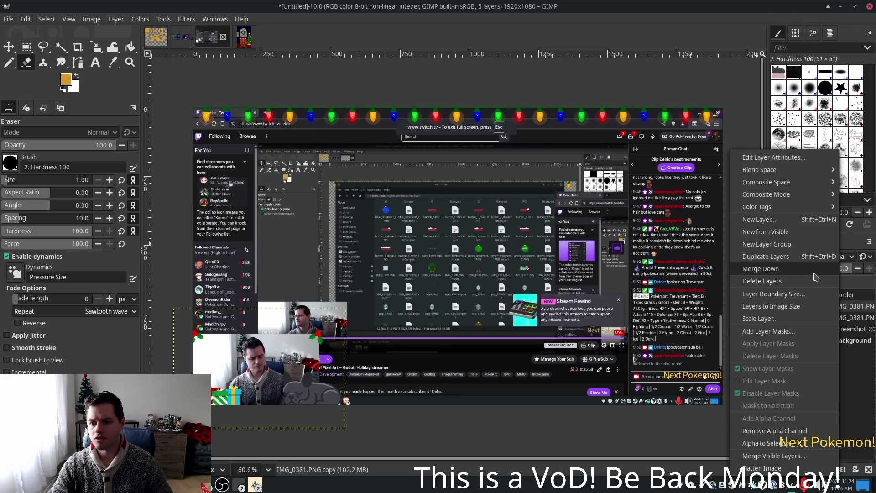
pyautogui.click(781, 272)
pyautogui.rightClick(821, 305)
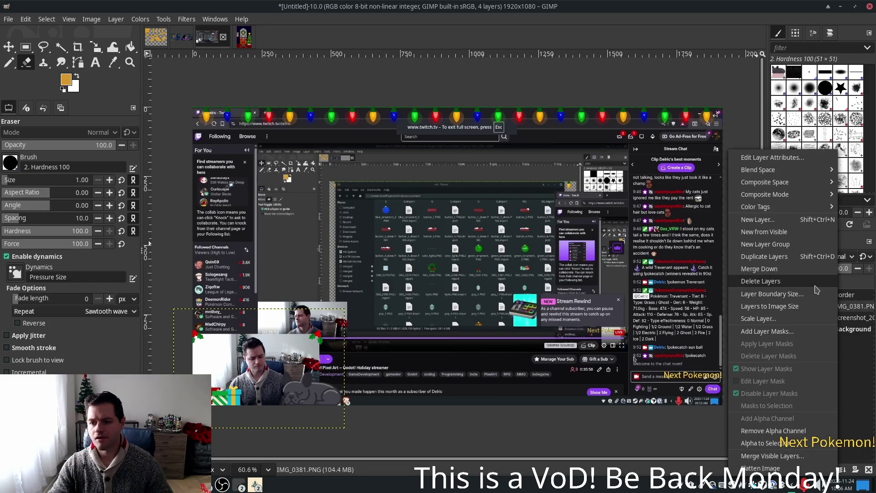
pyautogui.click(853, 410)
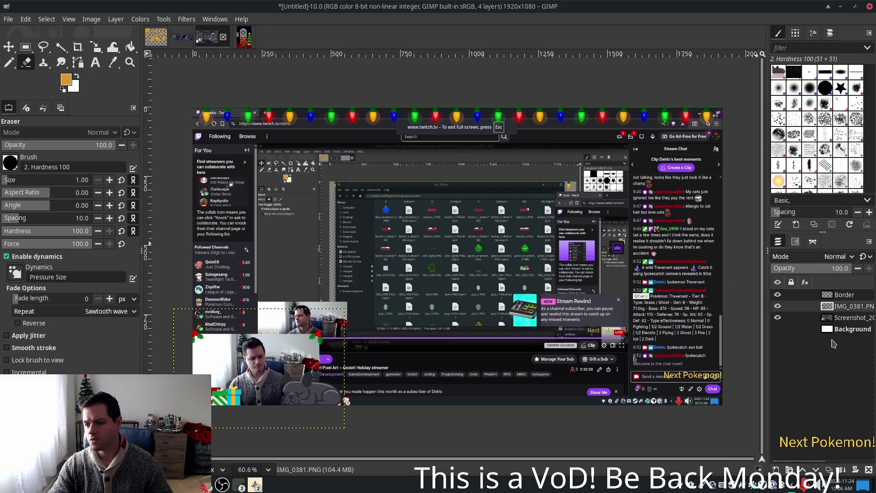
pyautogui.click(848, 296)
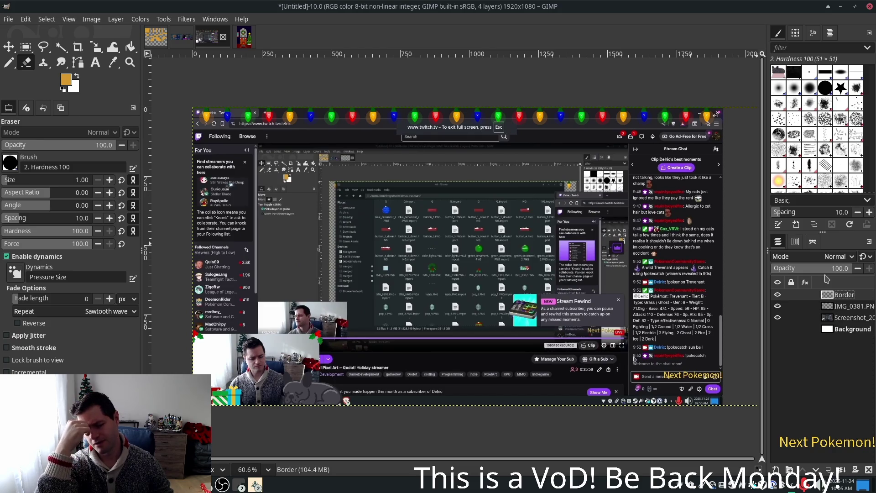
# Duplicate the Border layer into Border copy and zoom in on the top-left corner
pyautogui.rightClick(838, 297)
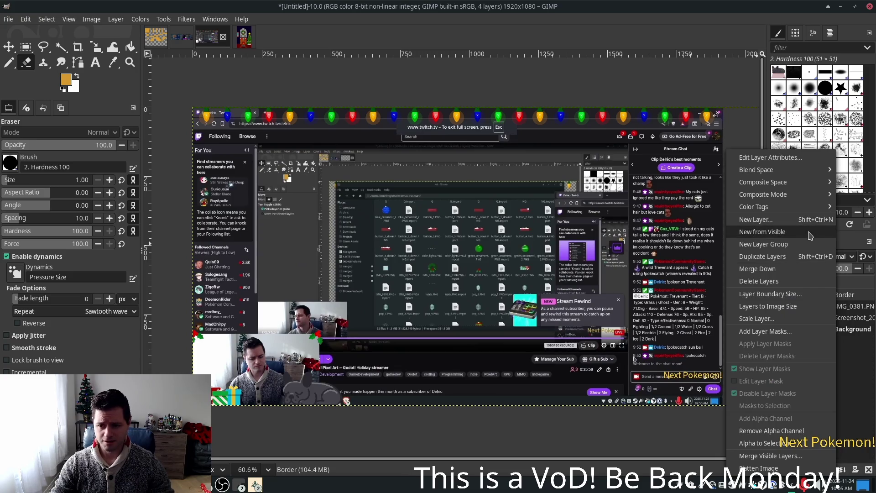
pyautogui.click(775, 257)
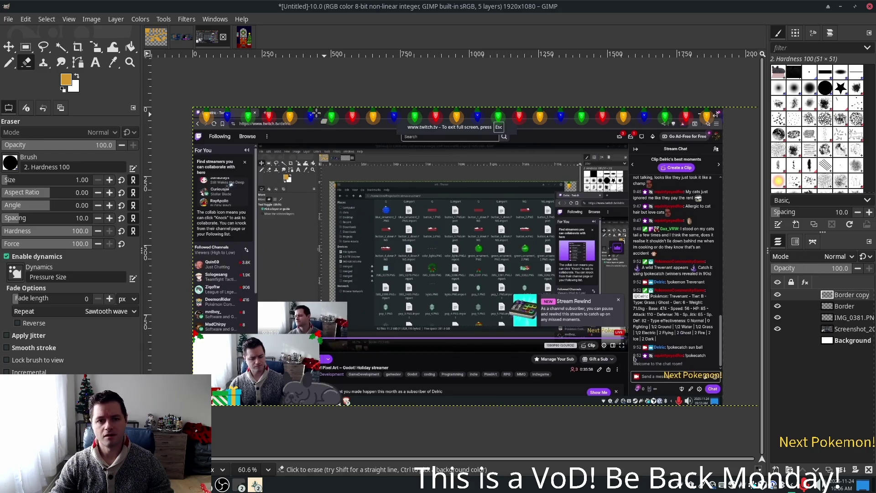
pyautogui.keyDown('ctrl'); pyautogui.scroll(4, 238, 99); pyautogui.keyUp('ctrl')
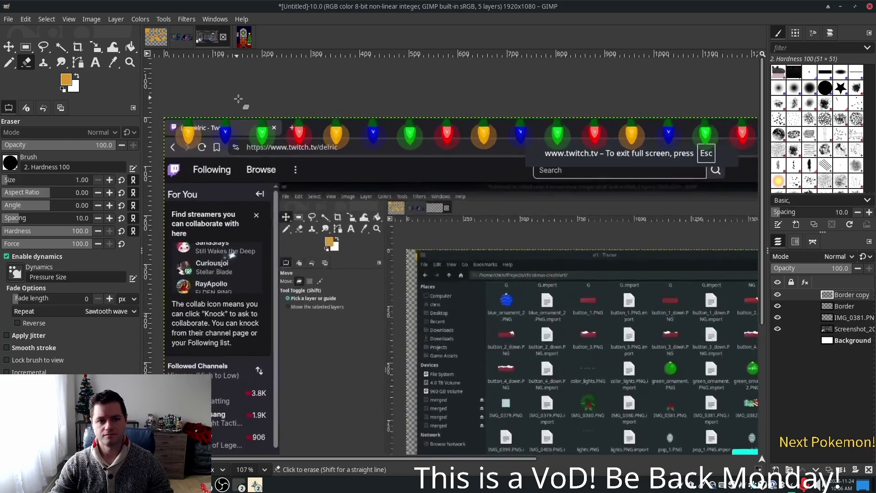
pyautogui.keyDown('ctrl'); pyautogui.scroll(1, 238, 99); pyautogui.keyUp('ctrl')
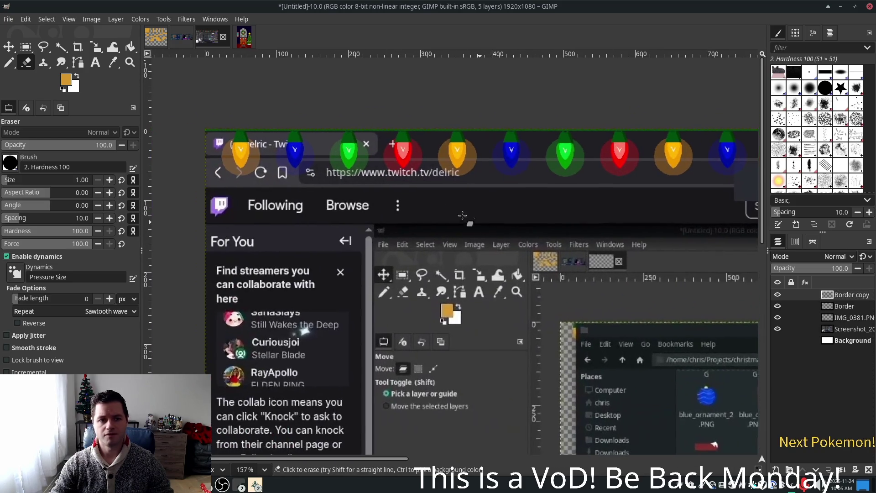
pyautogui.click(9, 47)
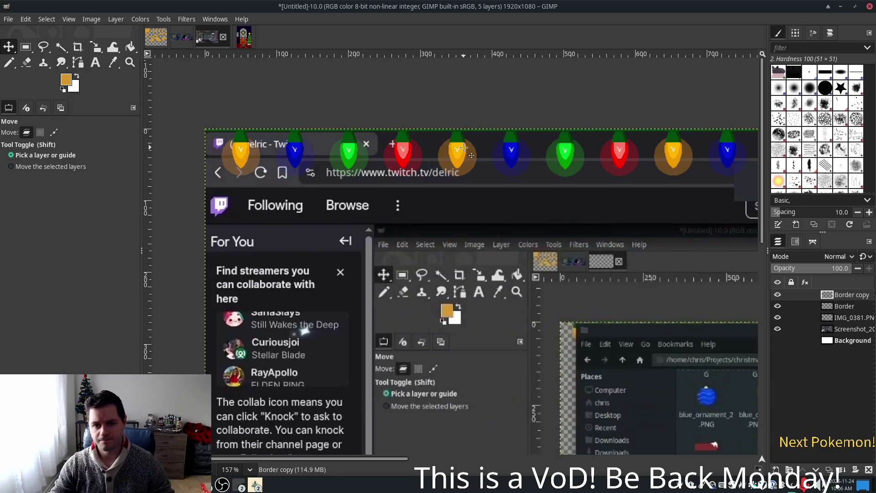
# Slide Border copy left so its bulbs sit between the originals, then fine-tune it by a pixel
pyautogui.moveTo(459, 149); pyautogui.dragTo(405, 149)
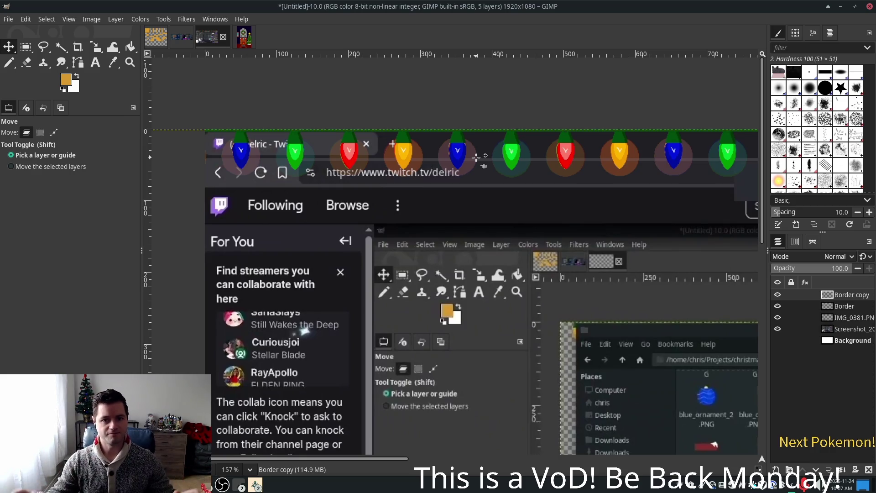
pyautogui.keyDown('ctrl'); pyautogui.scroll(3, 376, 129); pyautogui.keyUp('ctrl')
pyautogui.keyDown('ctrl'); pyautogui.scroll(1, 376, 129); pyautogui.keyUp('ctrl')
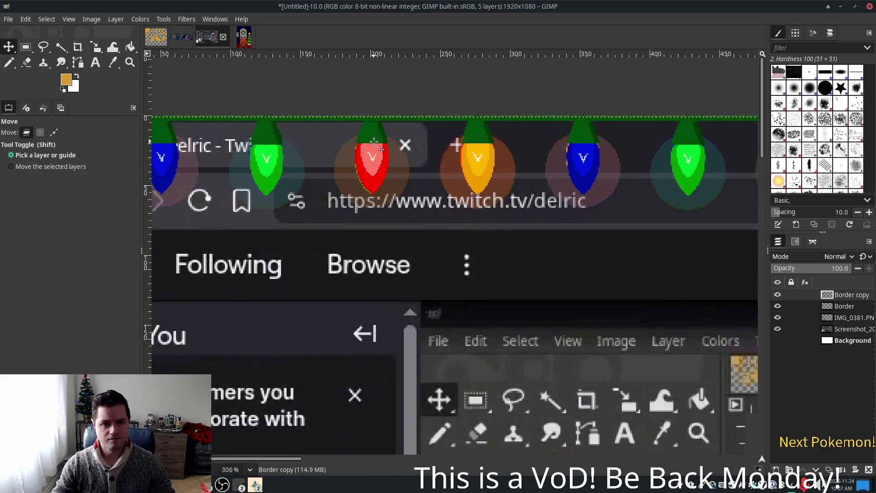
pyautogui.moveTo(374, 139); pyautogui.dragTo(373, 135)
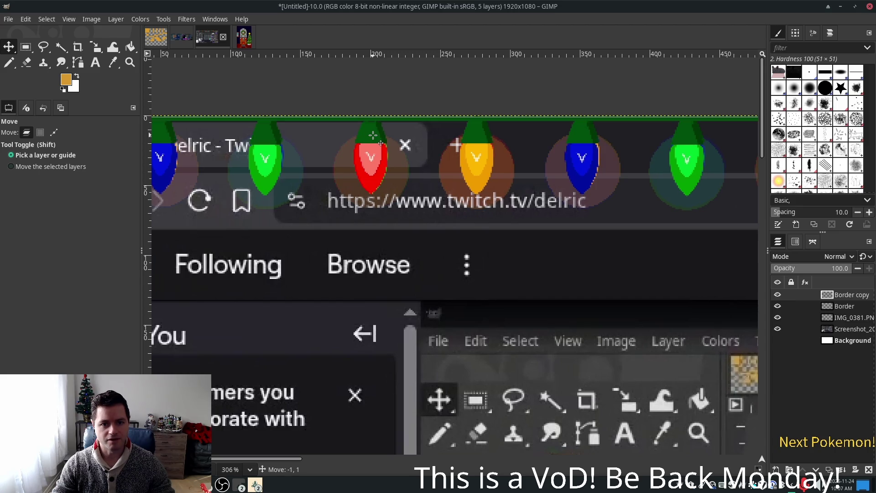
pyautogui.press('Right')
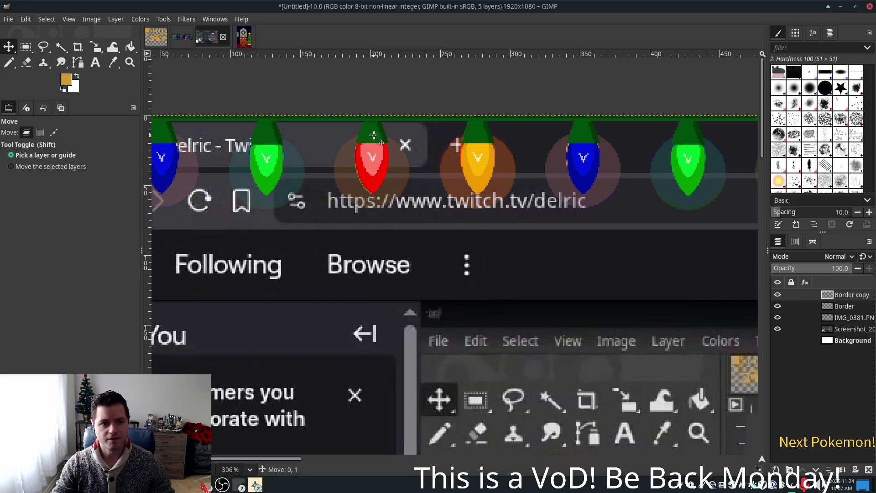
pyautogui.moveTo(374, 135); pyautogui.dragTo(374, 133)
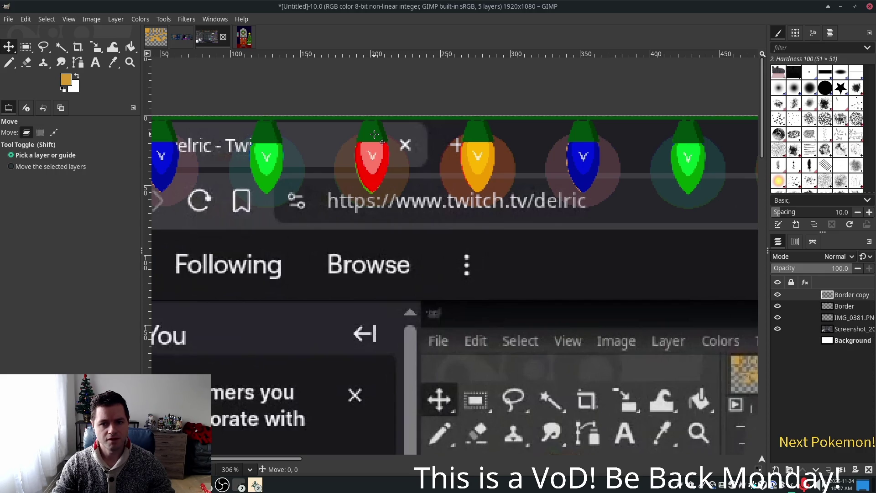
pyautogui.moveTo(374, 134); pyautogui.dragTo(374, 135)
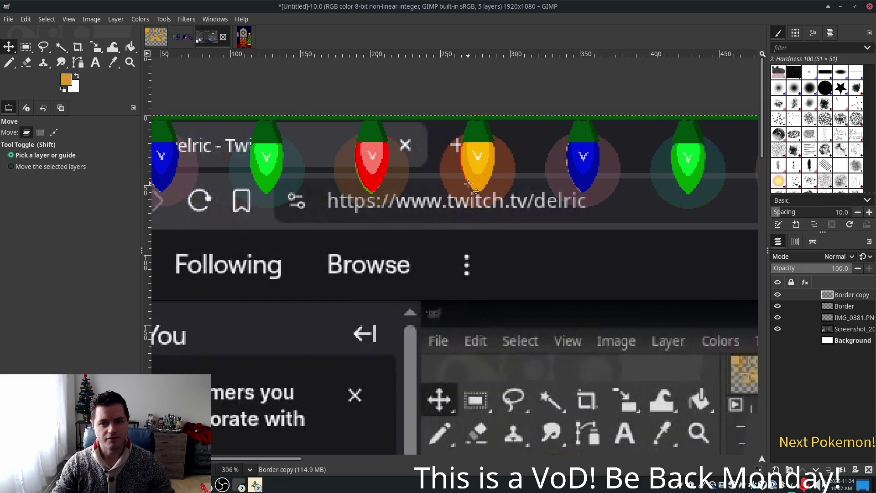
# Zoom out to the top border and duplicate Border copy into Border copy #1
pyautogui.scroll(-3, 470, 183)
pyautogui.keyDown('ctrl'); pyautogui.scroll(-2, 470, 183); pyautogui.keyUp('ctrl')
pyautogui.keyDown('ctrl'); pyautogui.scroll(-1, 470, 183); pyautogui.keyUp('ctrl')
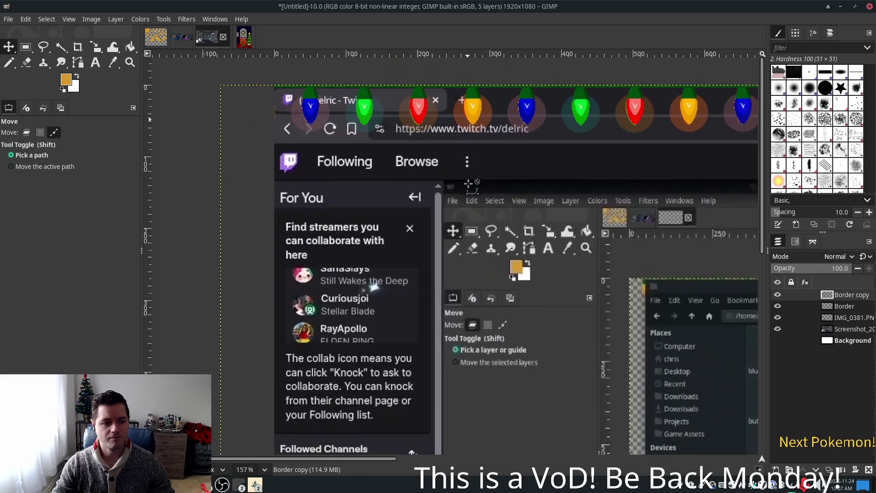
pyautogui.keyDown('ctrl'); pyautogui.scroll(-1, 466, 158); pyautogui.keyUp('ctrl')
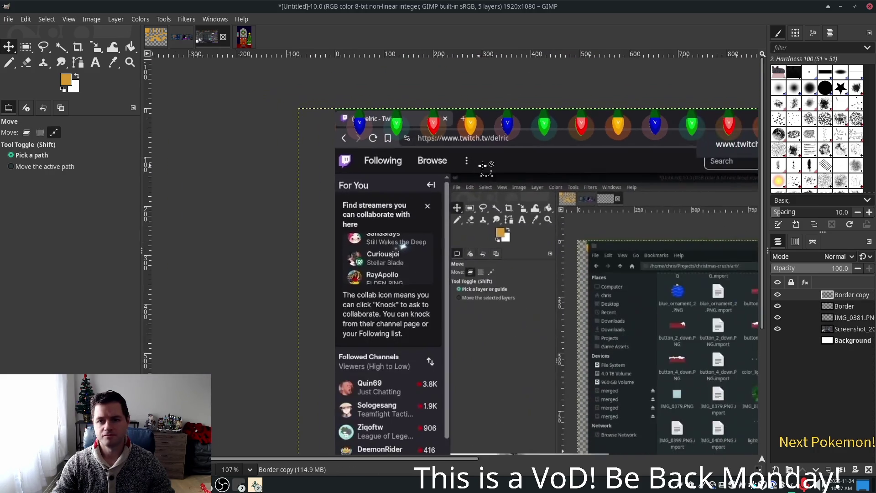
pyautogui.keyDown('ctrl'); pyautogui.scroll(-1, 524, 168); pyautogui.keyUp('ctrl')
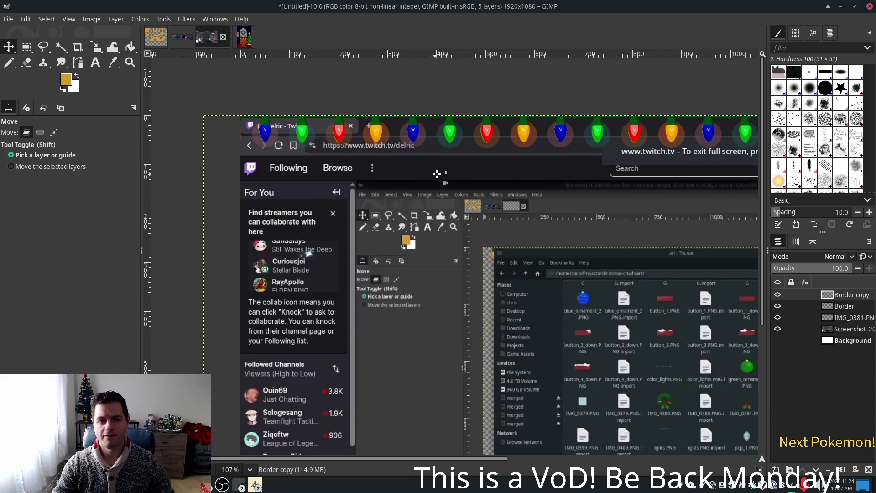
pyautogui.hscroll(5, 446, 186)
pyautogui.scroll(1, 446, 185)
pyautogui.hscroll(-2, 468, 192)
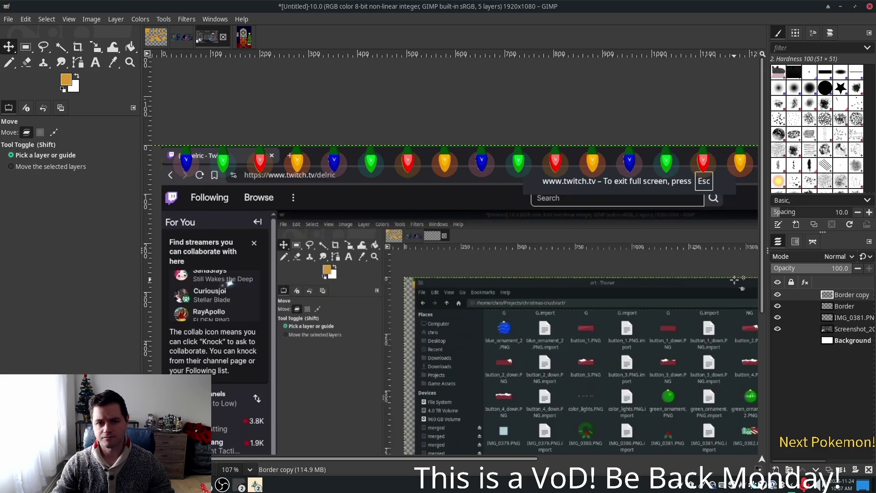
pyautogui.hscroll(-2, 738, 280)
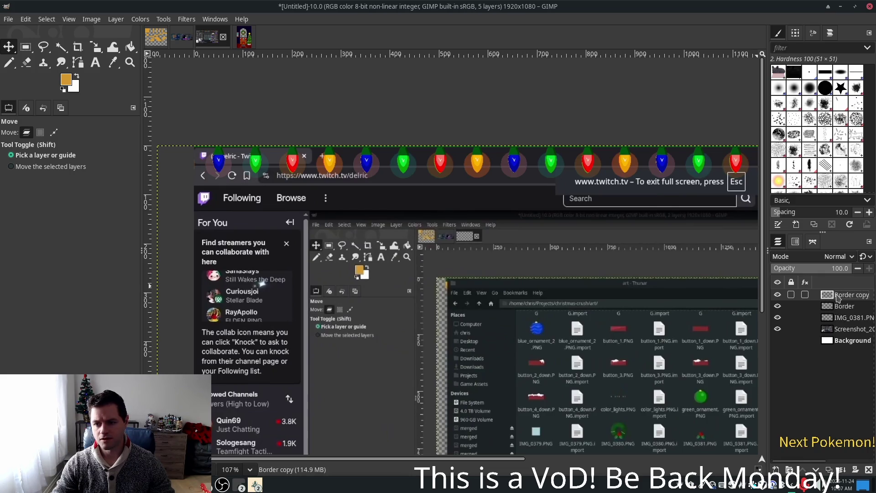
pyautogui.rightClick(839, 297)
pyautogui.click(763, 256)
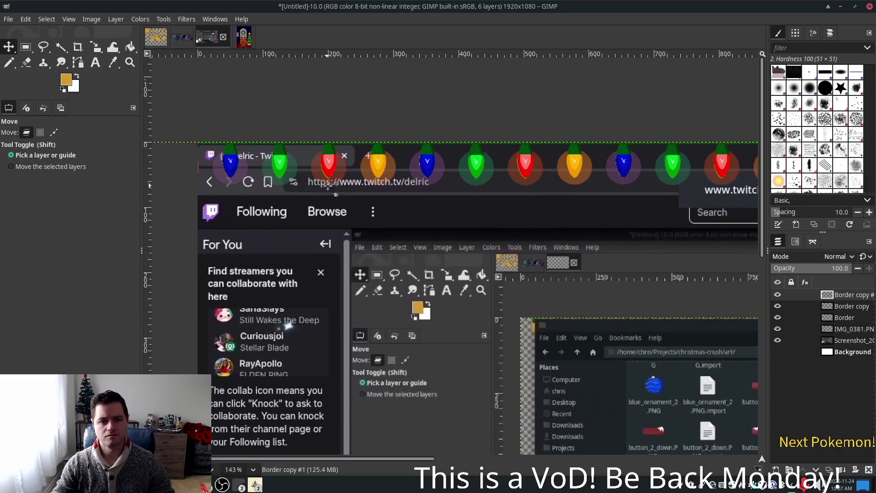
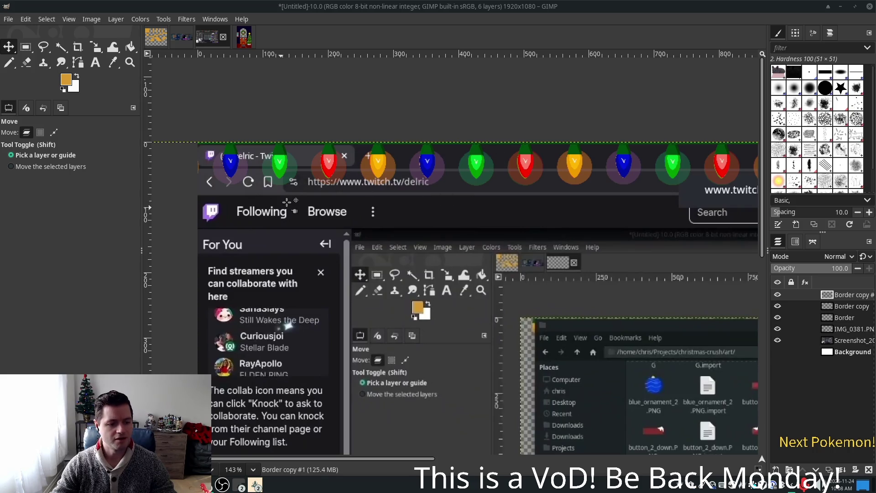
# Nudge the lights layer, then duplicate Border copy #1 and shift the copy left between the original bulbs
pyautogui.click(281, 165)
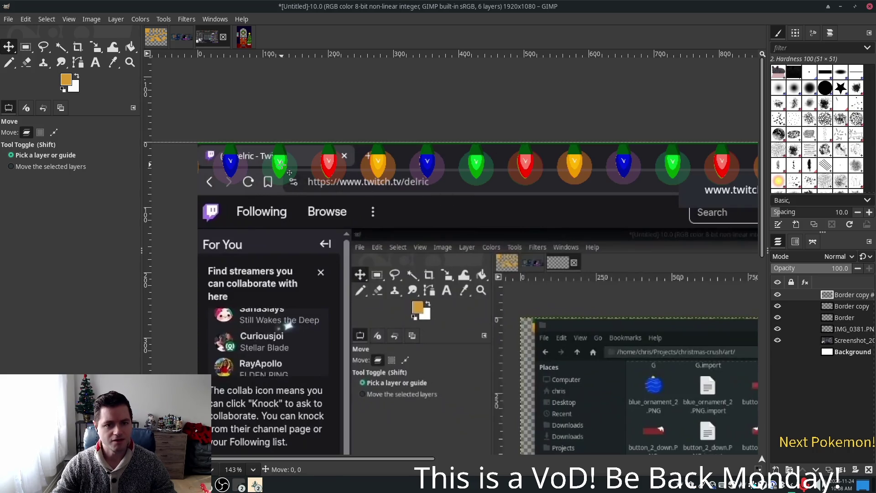
pyautogui.moveTo(281, 165); pyautogui.dragTo(231, 162)
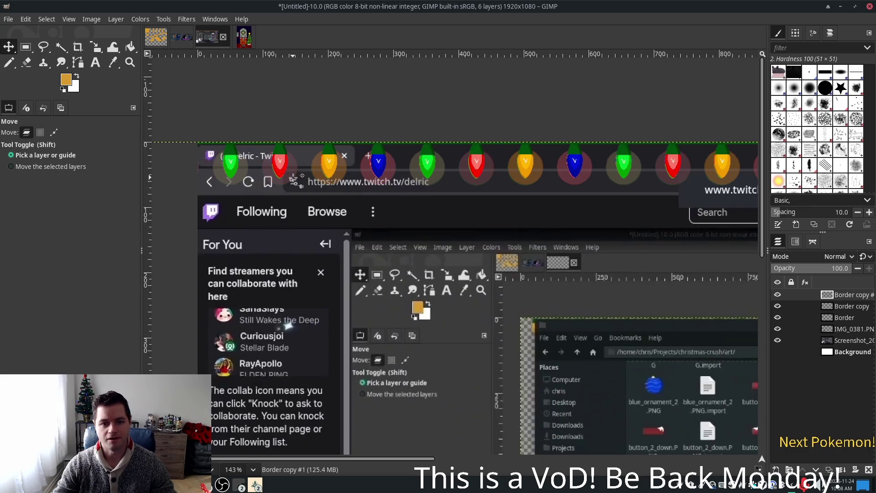
pyautogui.rightClick(846, 294)
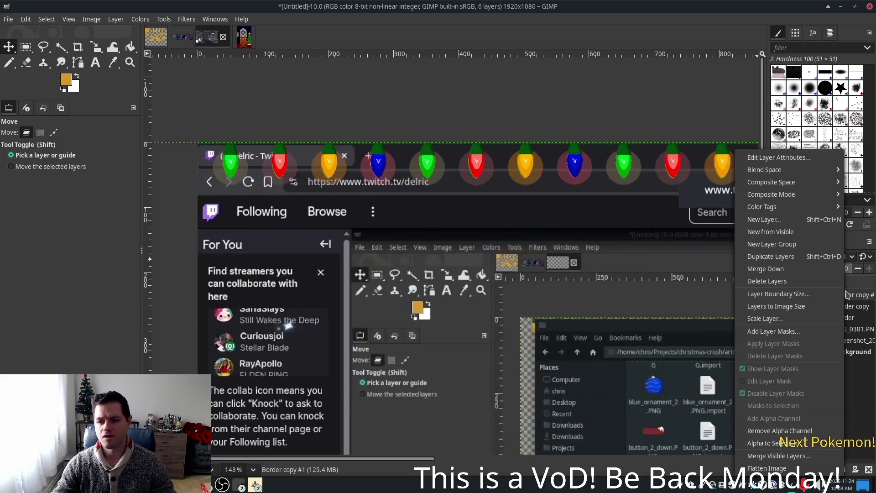
pyautogui.click(789, 256)
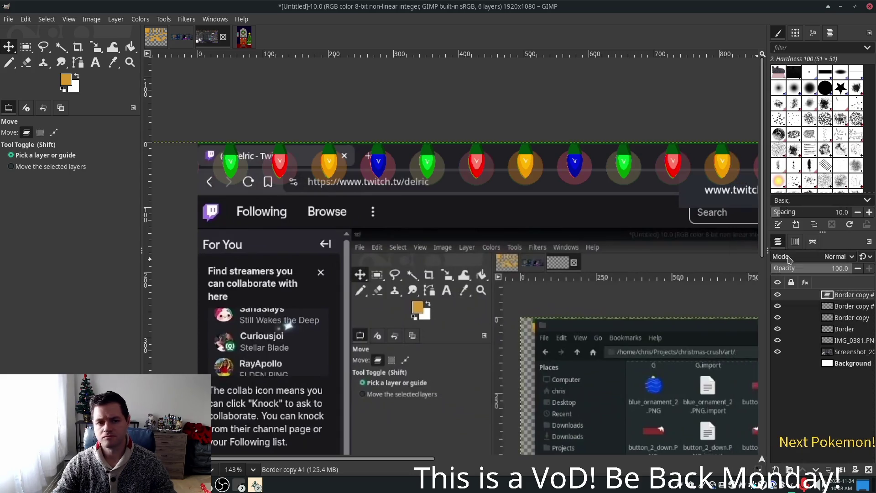
pyautogui.click(290, 172)
pyautogui.moveTo(290, 172); pyautogui.dragTo(239, 172)
pyautogui.moveTo(231, 165); pyautogui.dragTo(233, 164)
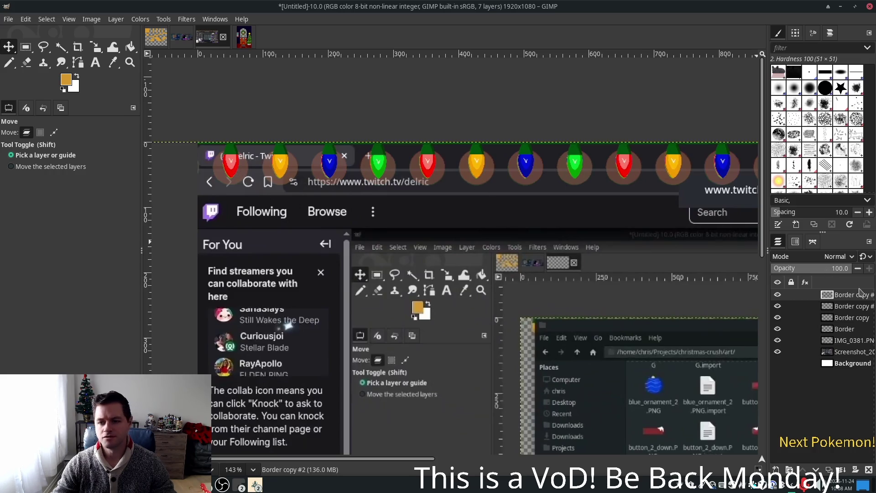
# Make a third copy of the lights layer and slide it 126 pixels left
pyautogui.rightClick(843, 294)
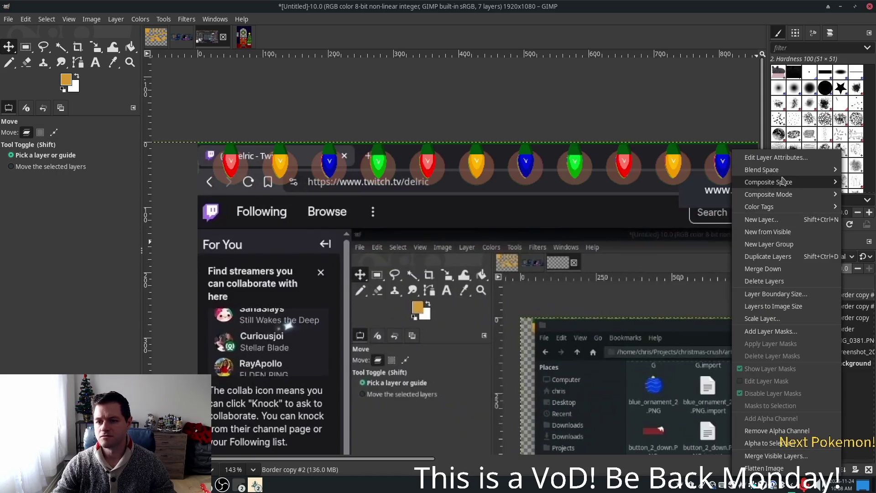
pyautogui.click(776, 257)
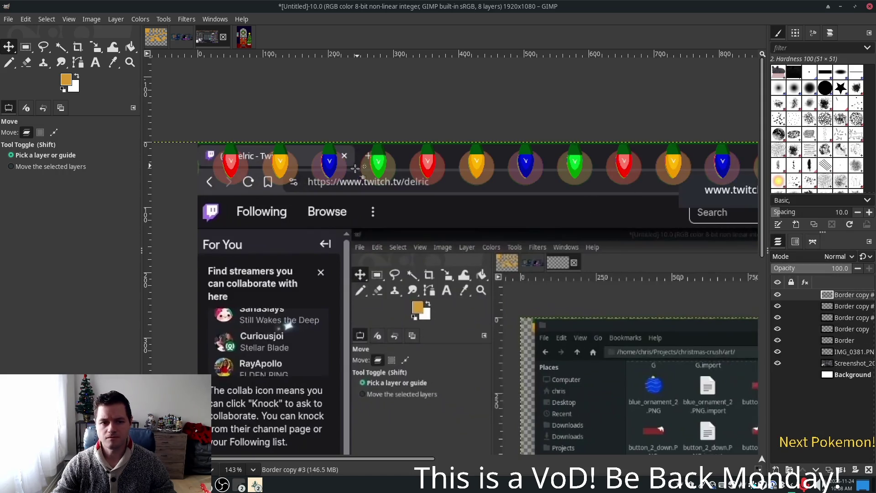
pyautogui.moveTo(279, 162); pyautogui.dragTo(233, 161)
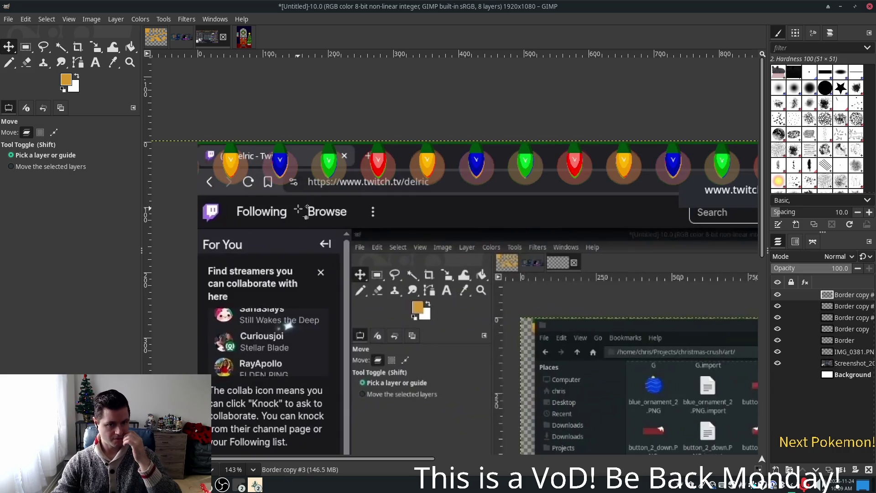
pyautogui.hotkey('ctrl', 'z')
pyautogui.moveTo(280, 161); pyautogui.dragTo(281, 161)
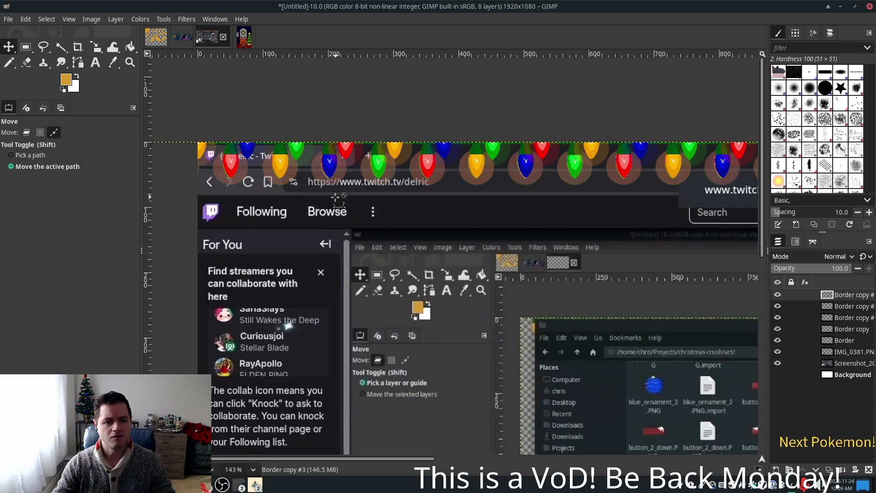
pyautogui.moveTo(362, 164); pyautogui.dragTo(231, 164)
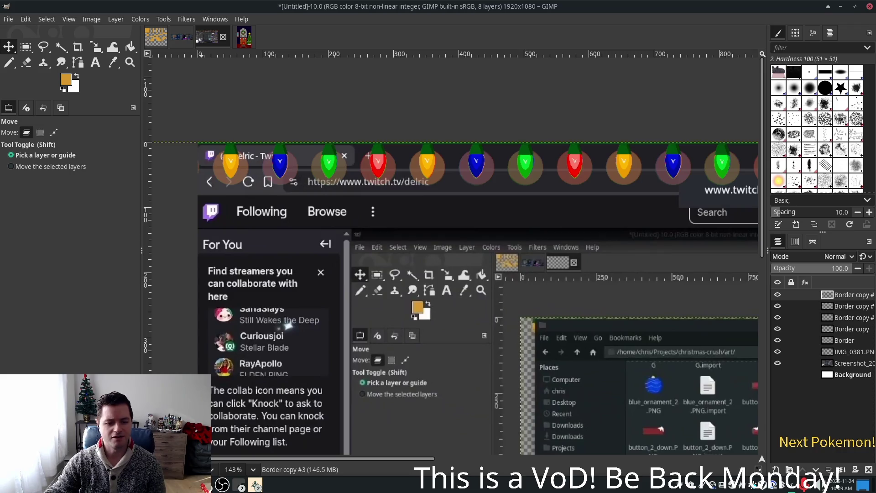
pyautogui.click(254, 480)
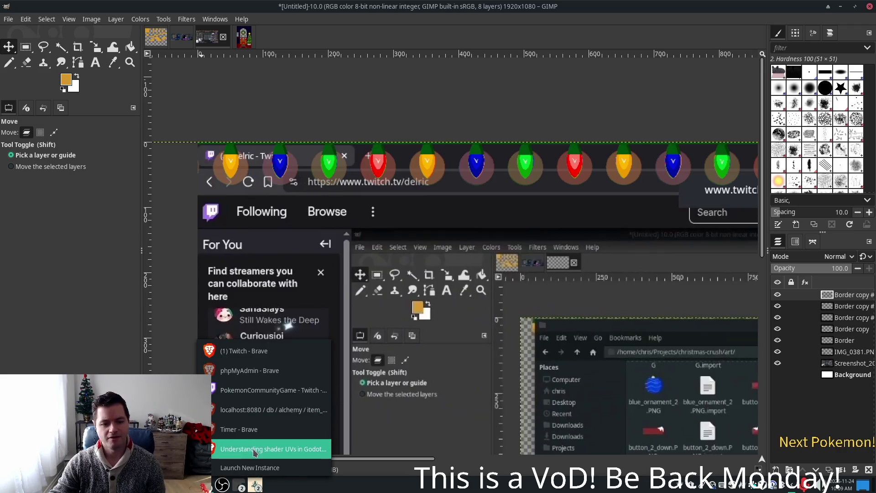
pyautogui.click(253, 390)
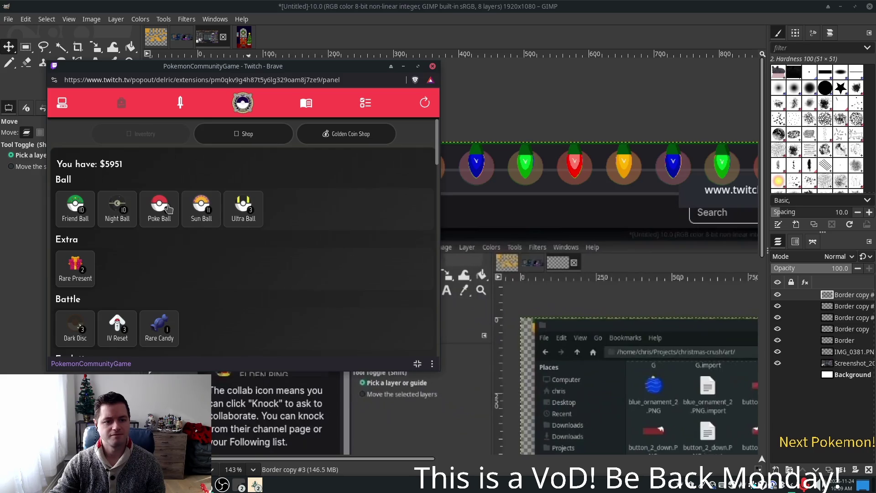
pyautogui.click(249, 222)
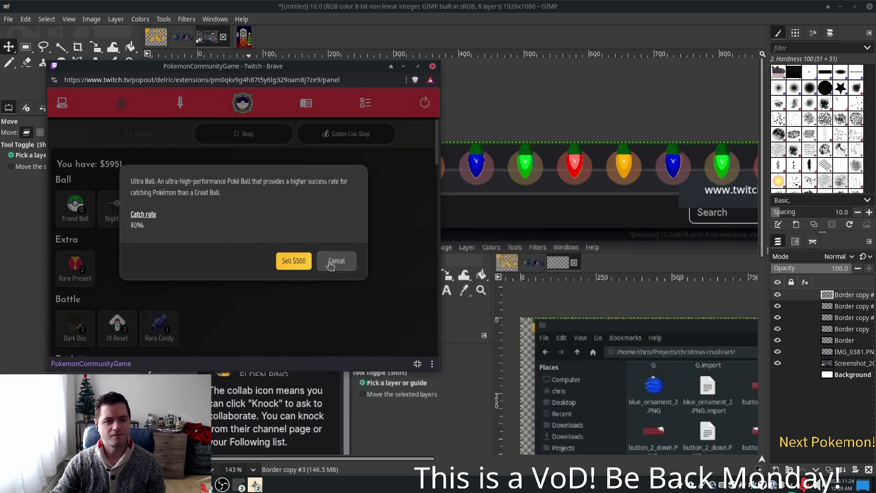
pyautogui.click(336, 261)
pyautogui.click(159, 211)
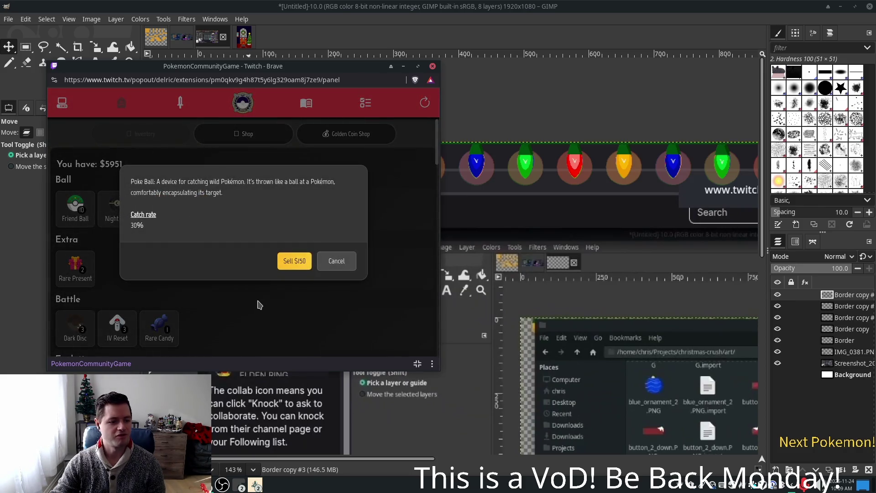
pyautogui.click(337, 261)
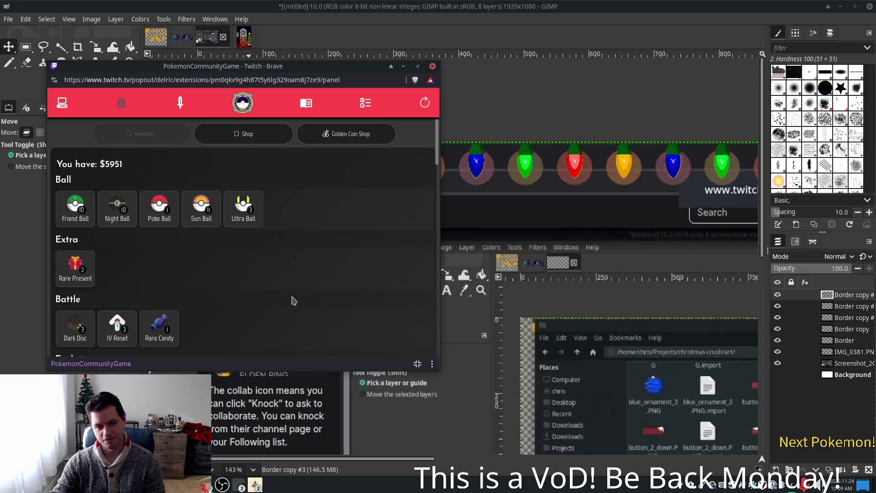
pyautogui.click(604, 9)
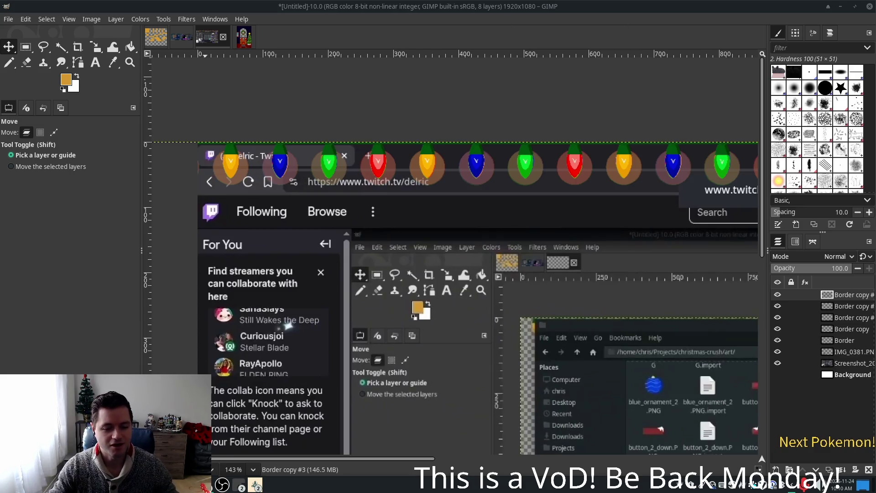
pyautogui.click(318, 404)
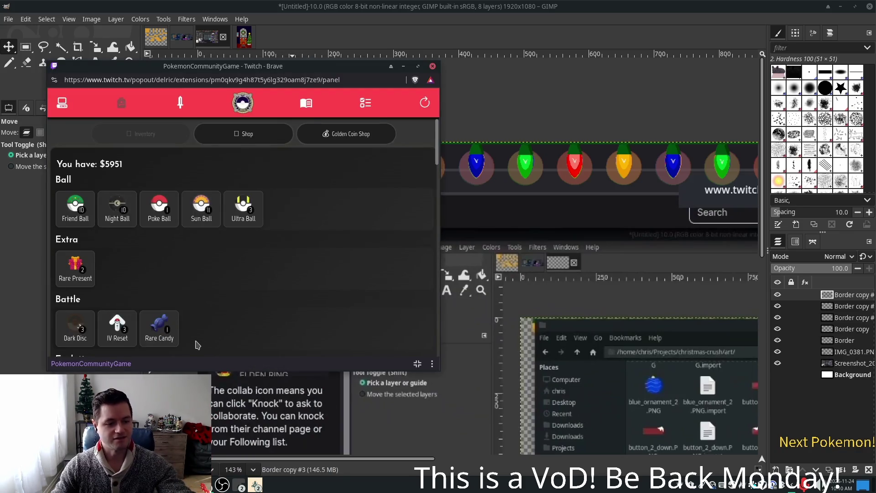
pyautogui.scroll(-3, 198, 273)
pyautogui.scroll(2, 141, 254)
pyautogui.scroll(1, 142, 254)
pyautogui.moveTo(297, 72); pyautogui.dragTo(457, 100)
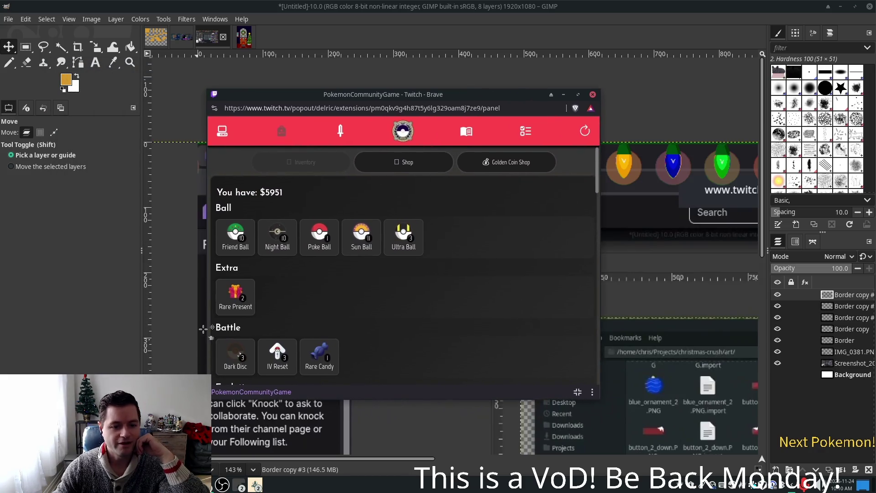
pyautogui.click(236, 301)
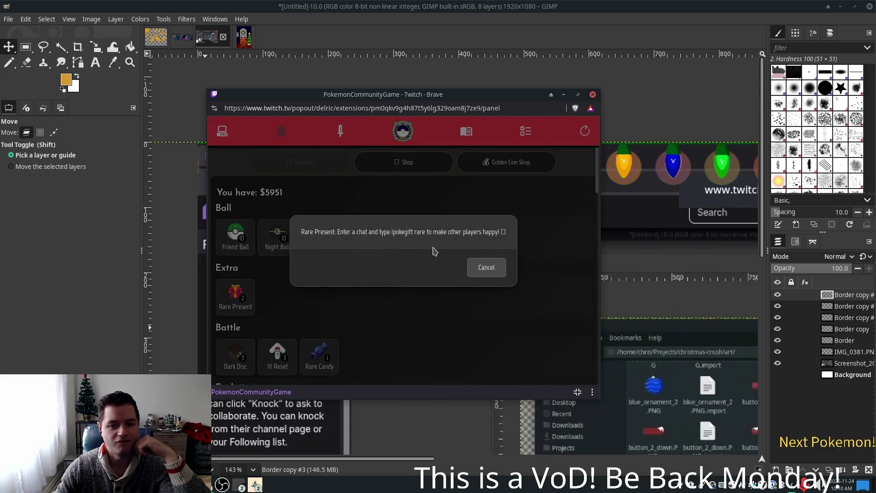
pyautogui.click(485, 269)
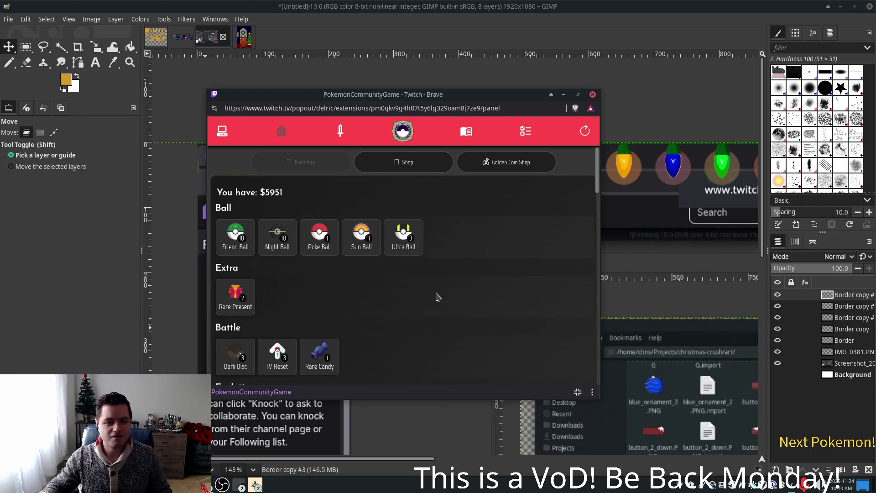
pyautogui.click(248, 313)
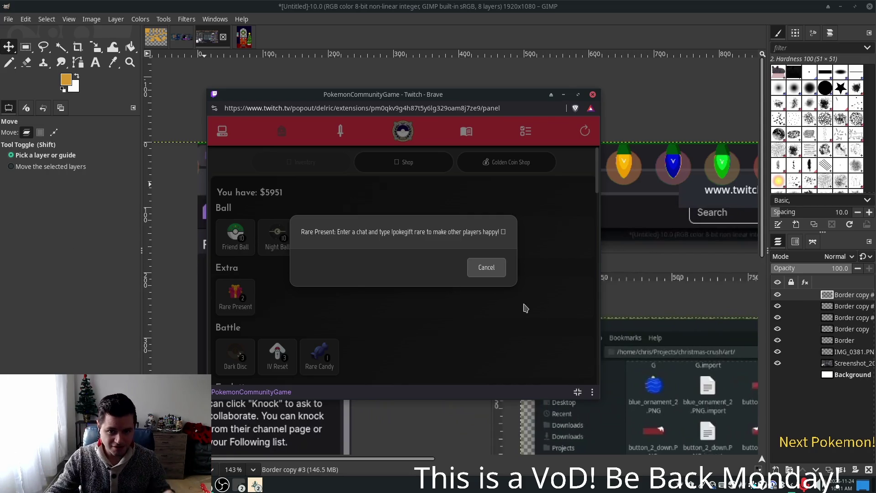
pyautogui.click(487, 274)
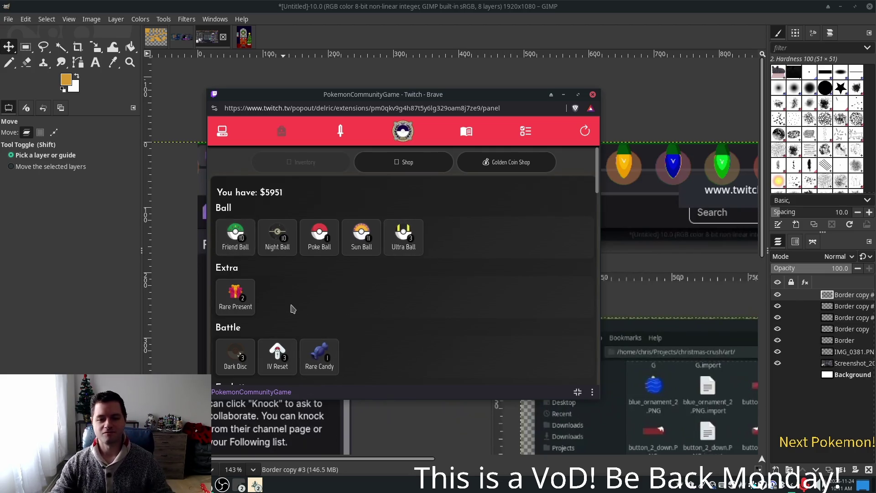
pyautogui.click(675, 26)
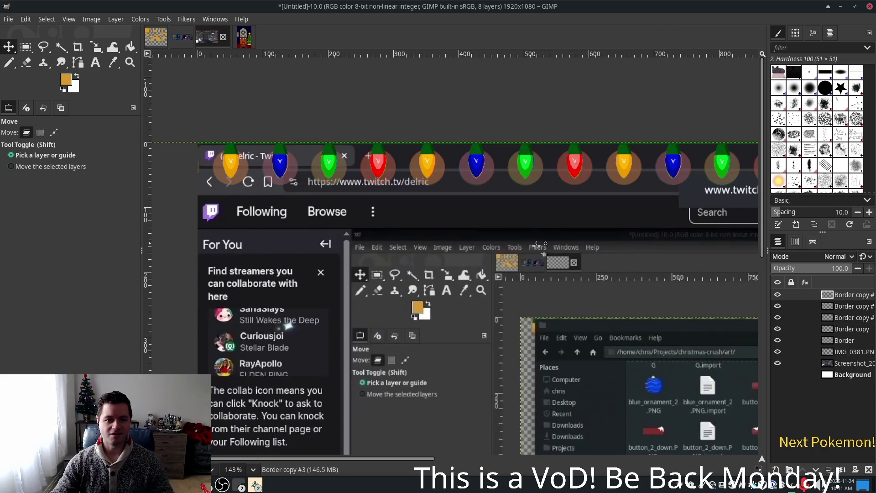
# Select the IMG_0381.PNG layer, hide the Twitch Screenshot layer, and zoom out to 73.3%
pyautogui.click(841, 356)
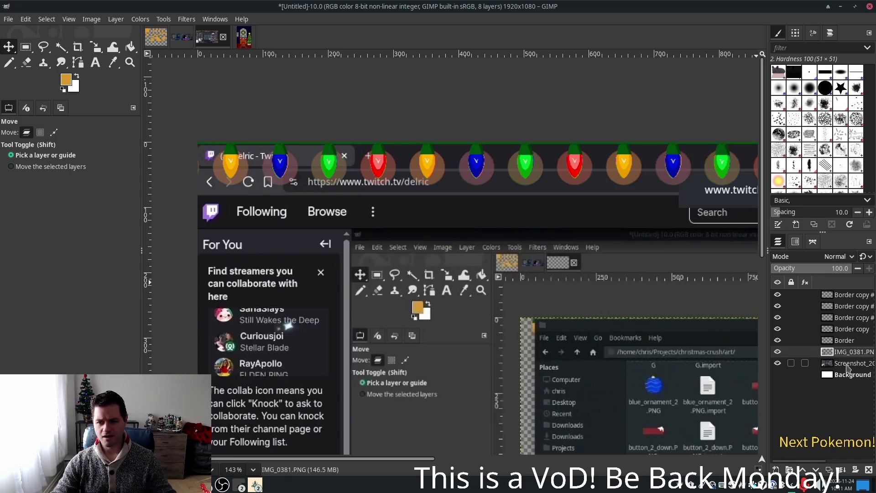
pyautogui.click(778, 364)
pyautogui.scroll(-3, 661, 344)
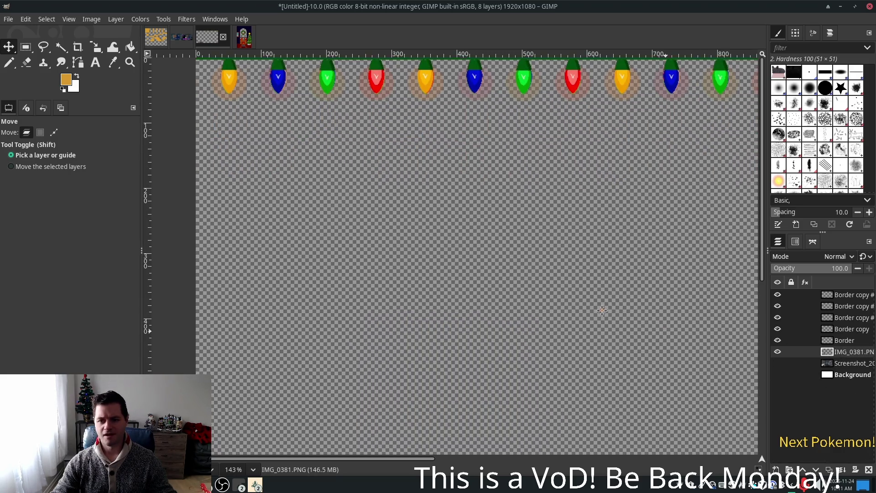
pyautogui.scroll(-2, 603, 311)
pyautogui.keyDown('ctrl'); pyautogui.scroll(-3, 570, 297); pyautogui.keyUp('ctrl')
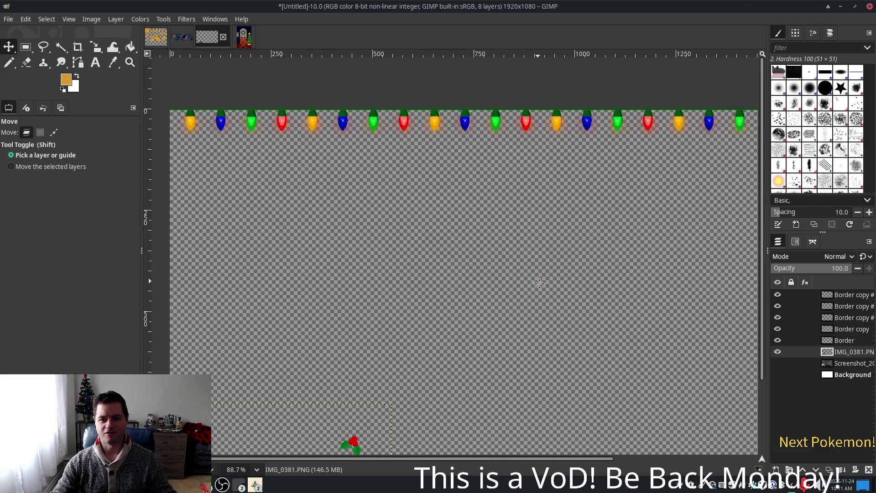
pyautogui.keyDown('ctrl'); pyautogui.scroll(-1, 541, 285); pyautogui.keyUp('ctrl')
pyautogui.keyDown('ctrl'); pyautogui.scroll(-1, 588, 294); pyautogui.keyUp('ctrl')
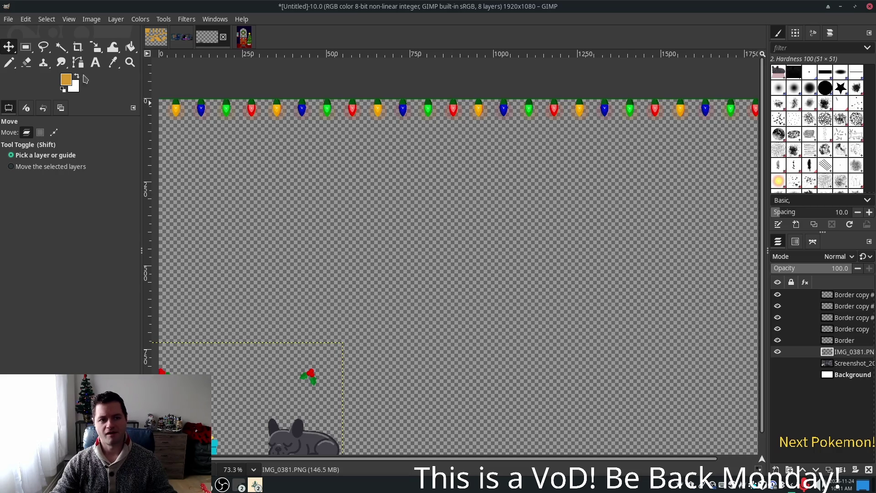
pyautogui.click(15, 20)
# Save the image as xmas_overlay.xcf in the Documents folder
pyautogui.click(14, 21)
pyautogui.click(10, 19)
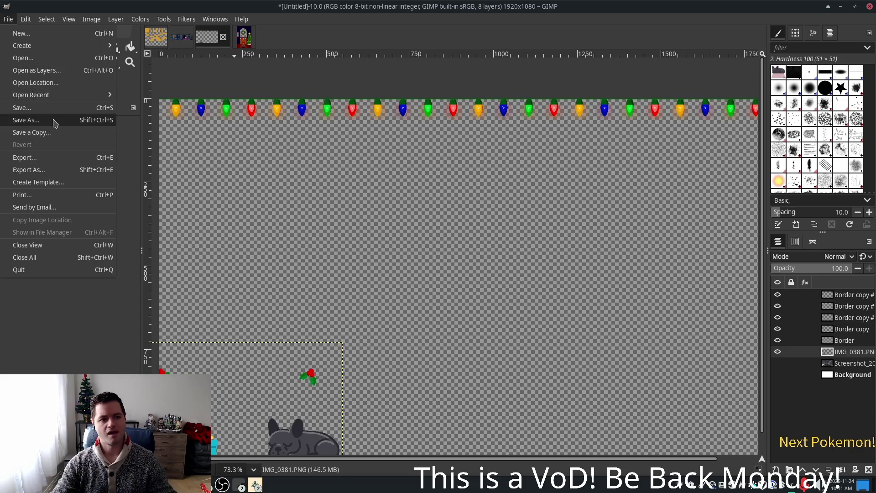
pyautogui.click(54, 123)
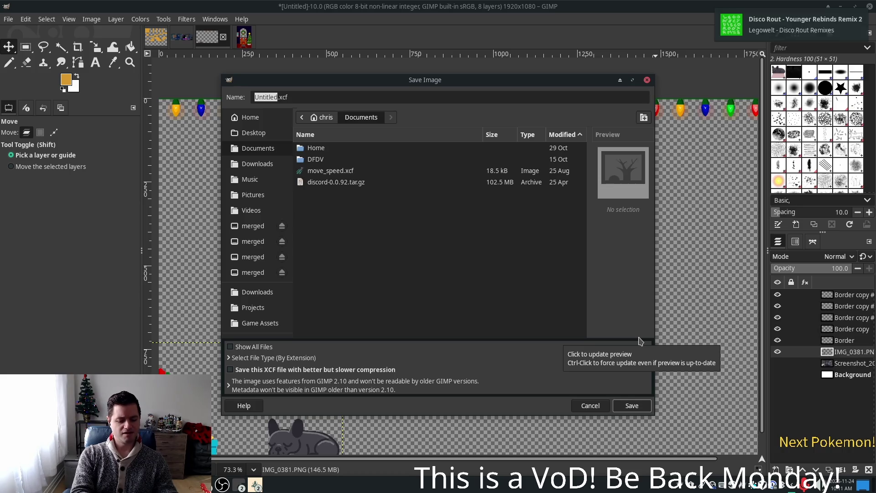
pyautogui.write('xmas_ov')
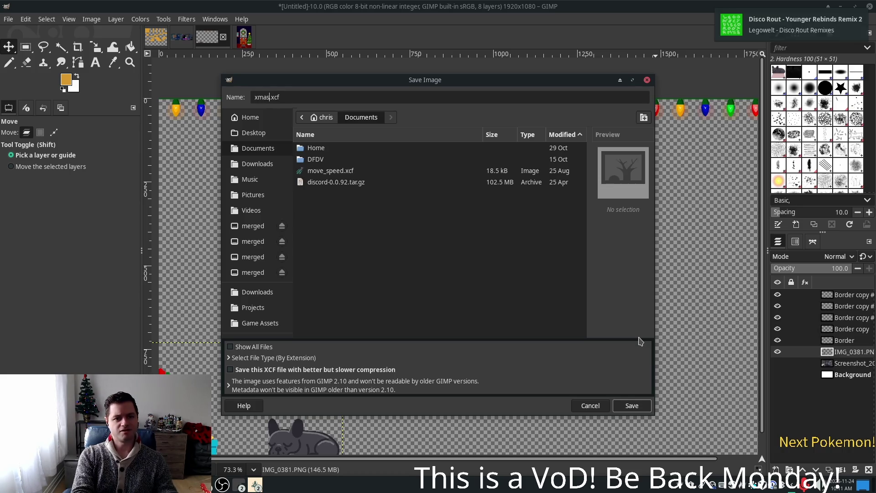
pyautogui.write('erla')
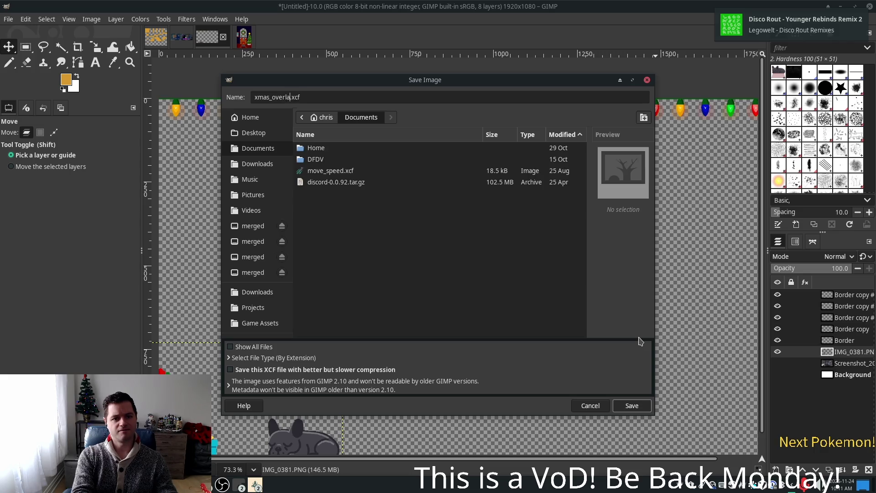
pyautogui.press('Return')
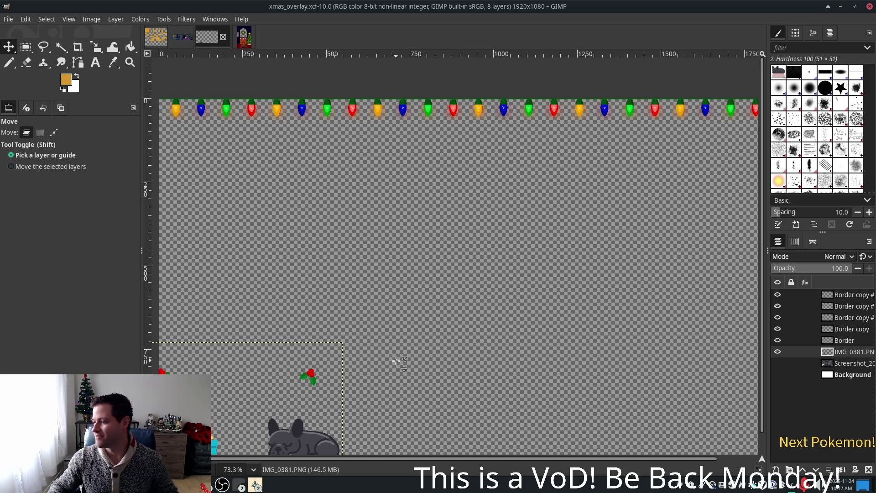
pyautogui.click(239, 485)
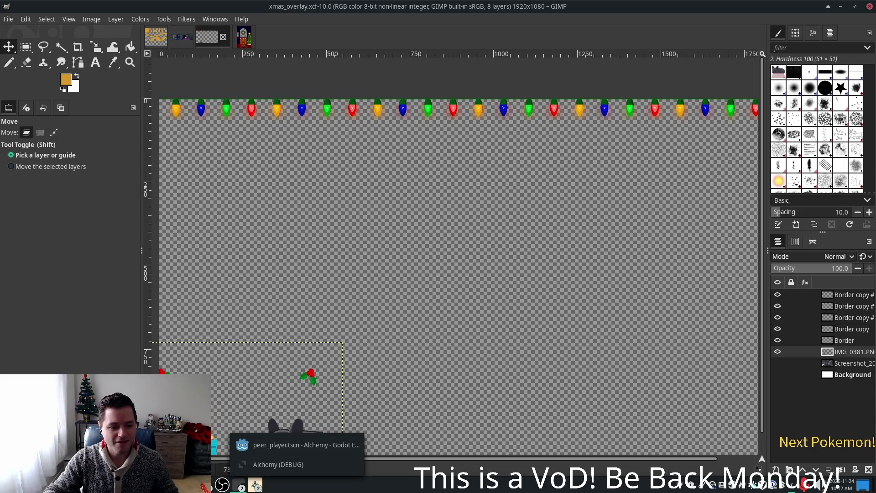
pyautogui.press('Escape')
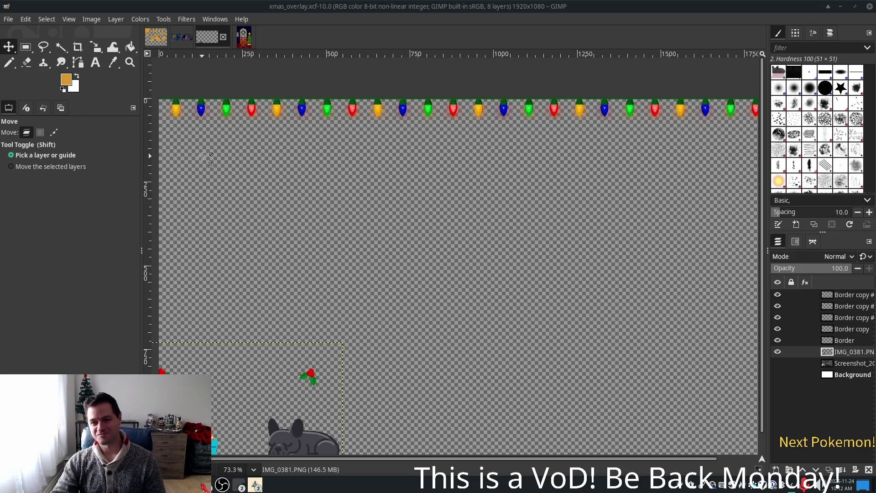
pyautogui.click(847, 363)
# Duplicate the whole image and check the top Border layer's visibility
pyautogui.click(843, 355)
pyautogui.hotkey('ctrl', 'd')
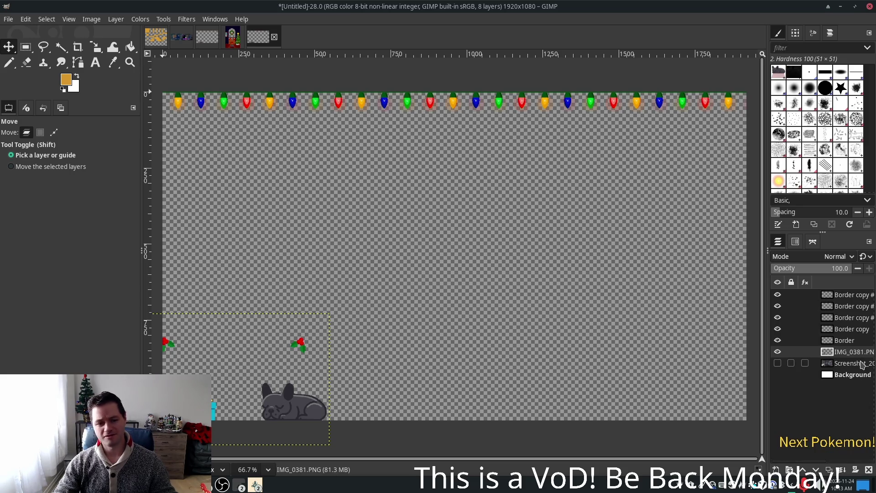
pyautogui.click(841, 329)
pyautogui.click(846, 351)
pyautogui.rightClick(846, 352)
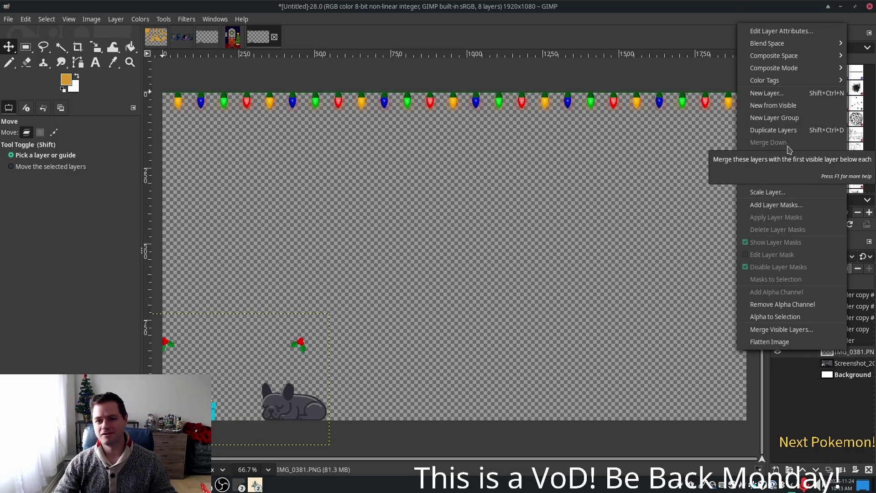
pyautogui.click(801, 413)
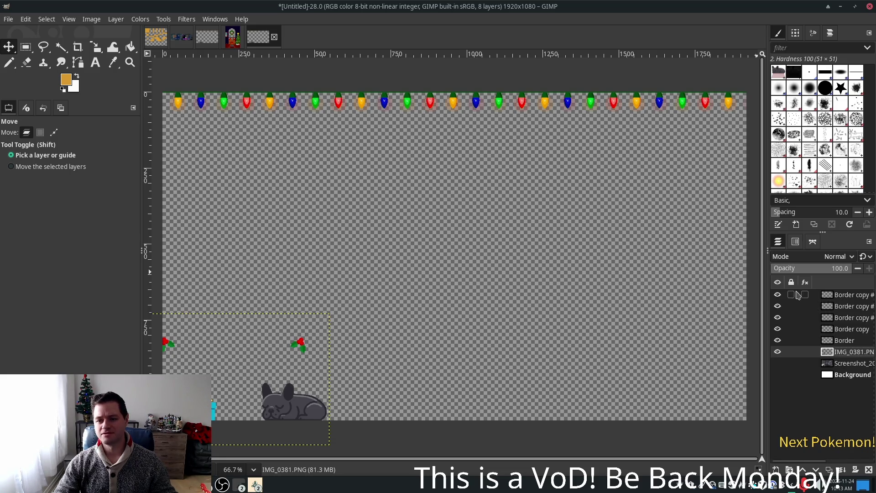
pyautogui.click(777, 295)
pyautogui.click(778, 296)
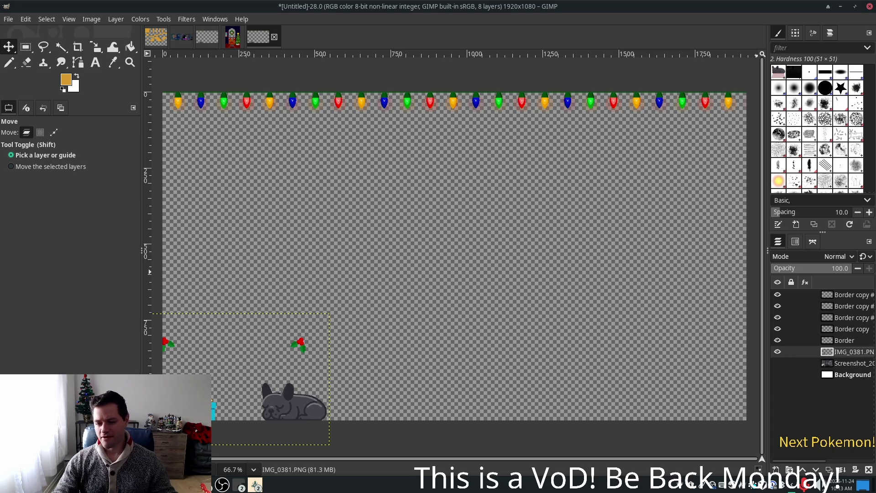
# Duplicate IMG_0381.PNG, move the copy up among the Border layers, and duplicate the image again
pyautogui.rightClick(848, 352)
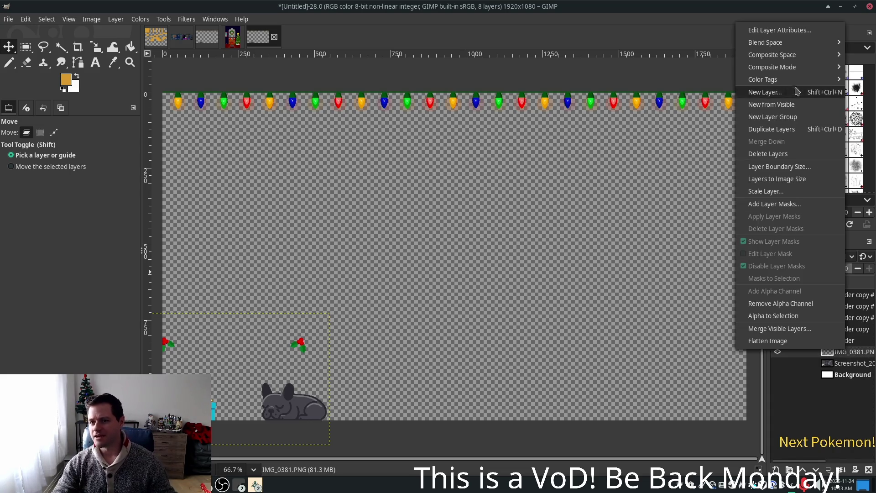
pyautogui.click(782, 130)
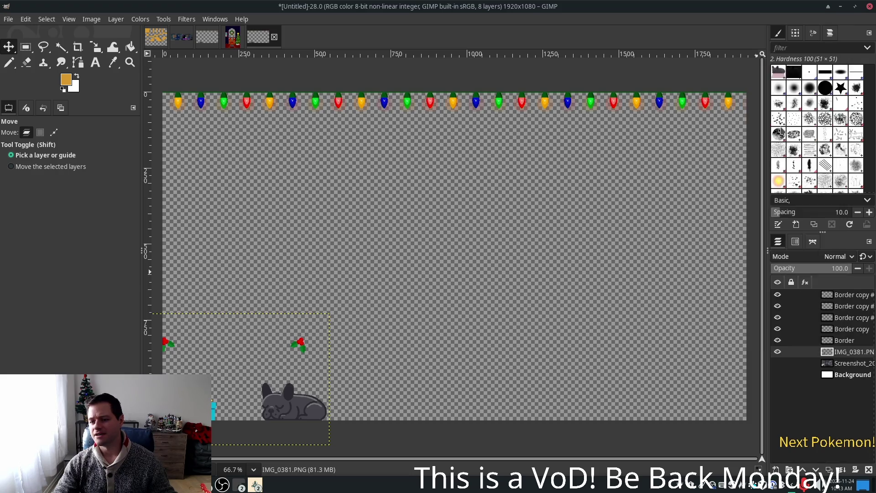
pyautogui.moveTo(844, 352); pyautogui.dragTo(837, 304)
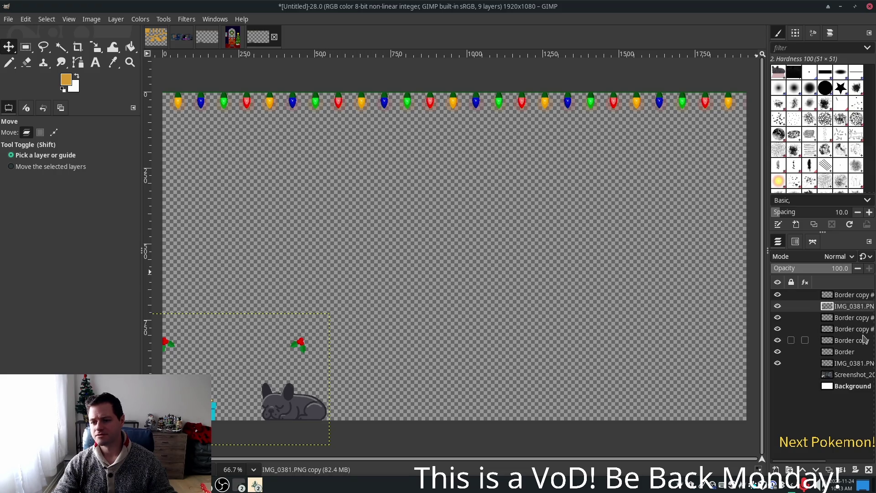
pyautogui.click(848, 365)
pyautogui.hotkey('ctrl', 'd')
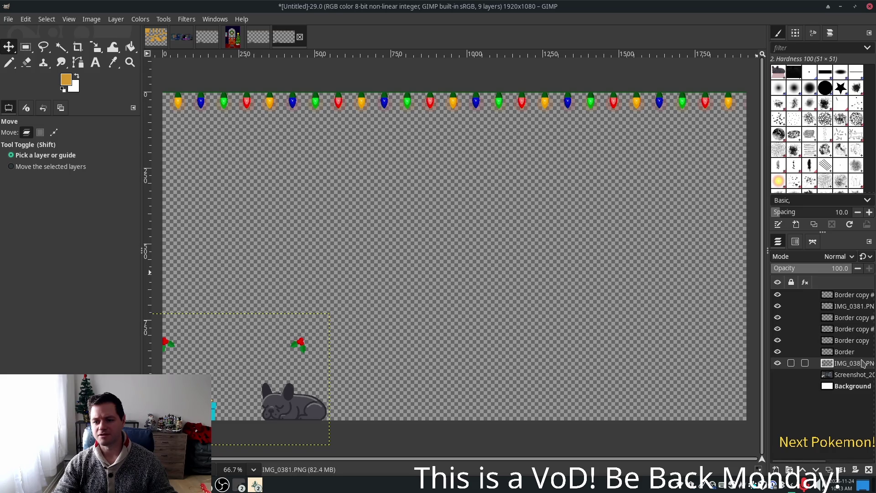
# Look through the Edit and Layer menus for layer commands
pyautogui.rightClick(840, 370)
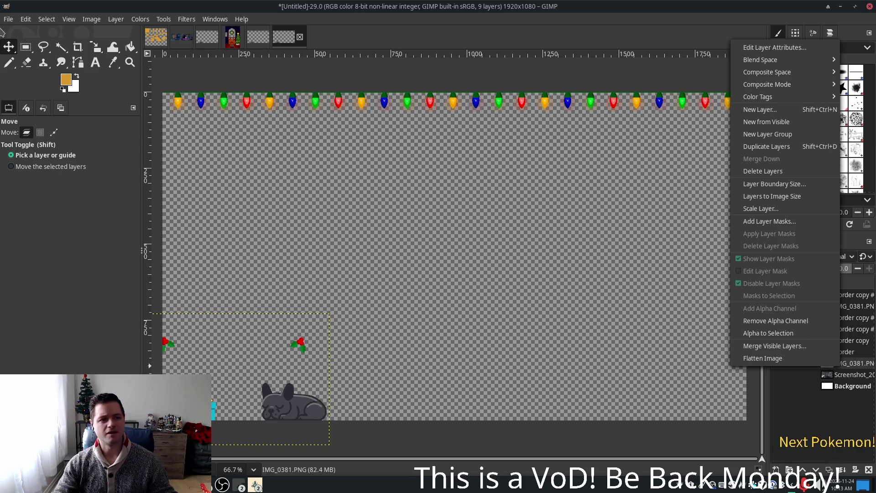
pyautogui.click(21, 24)
pyautogui.click(20, 23)
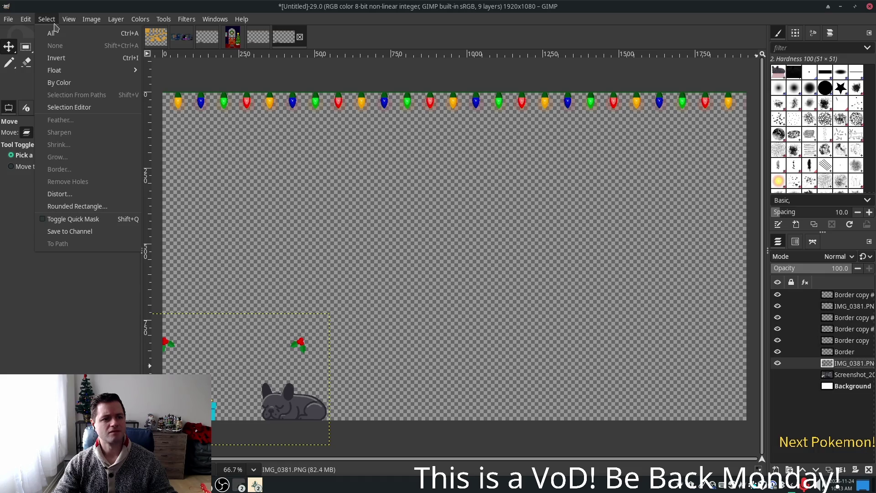
pyautogui.moveTo(82, 26)
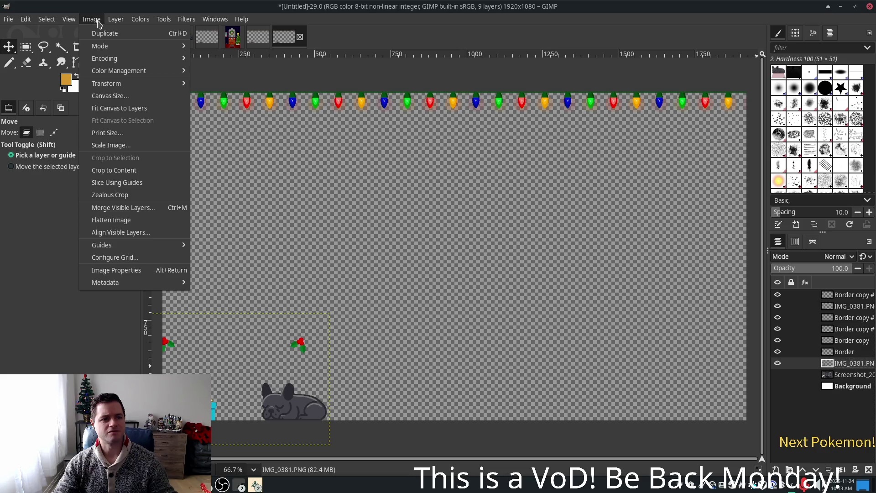
pyautogui.click(99, 23)
pyautogui.click(116, 18)
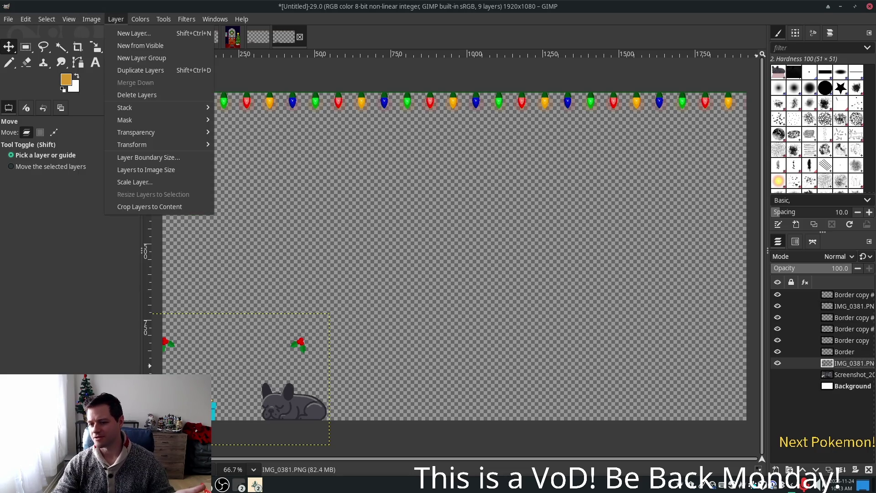
pyautogui.press('Escape')
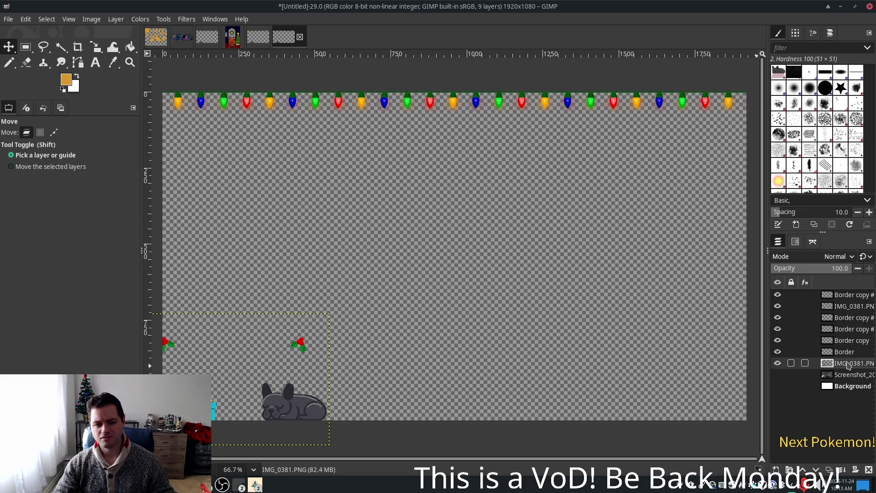
# Make three copies of IMG_0381.PNG, placing each one beneath a Border copy layer
pyautogui.rightClick(849, 365)
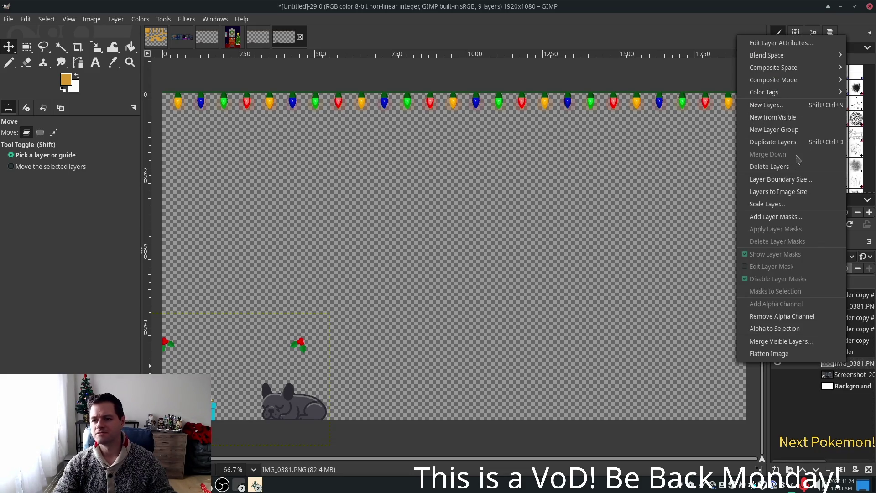
pyautogui.click(787, 142)
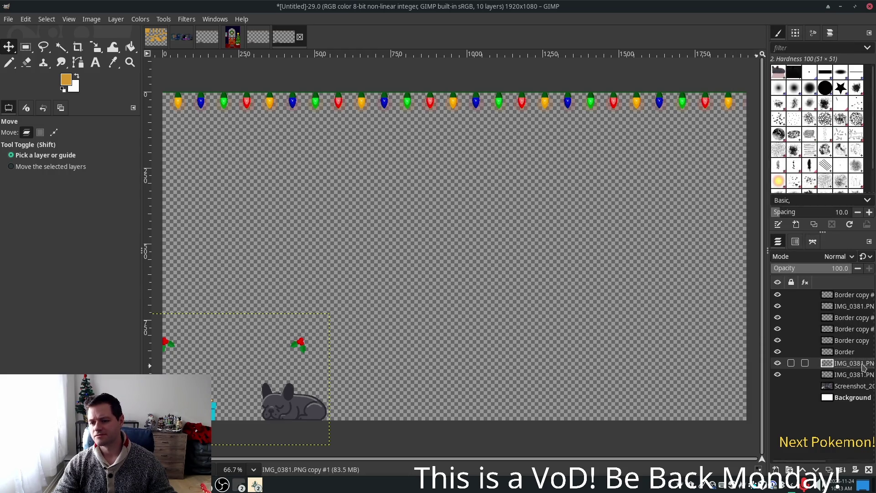
pyautogui.moveTo(858, 365); pyautogui.dragTo(852, 325)
pyautogui.click(852, 375)
pyautogui.rightClick(852, 375)
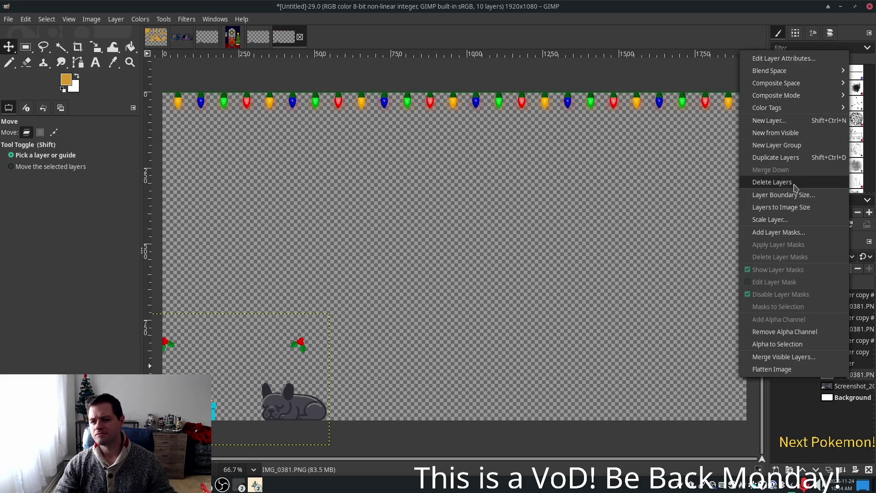
pyautogui.click(793, 157)
pyautogui.moveTo(854, 376); pyautogui.dragTo(849, 349)
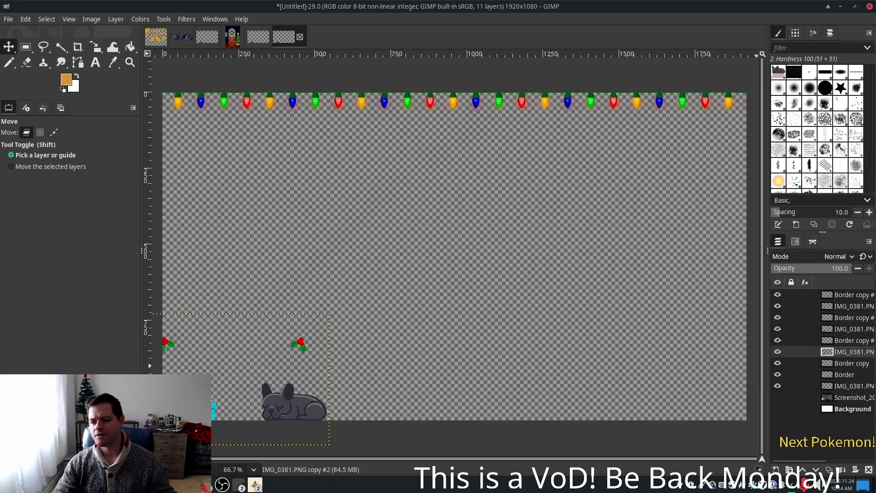
pyautogui.rightClick(850, 390)
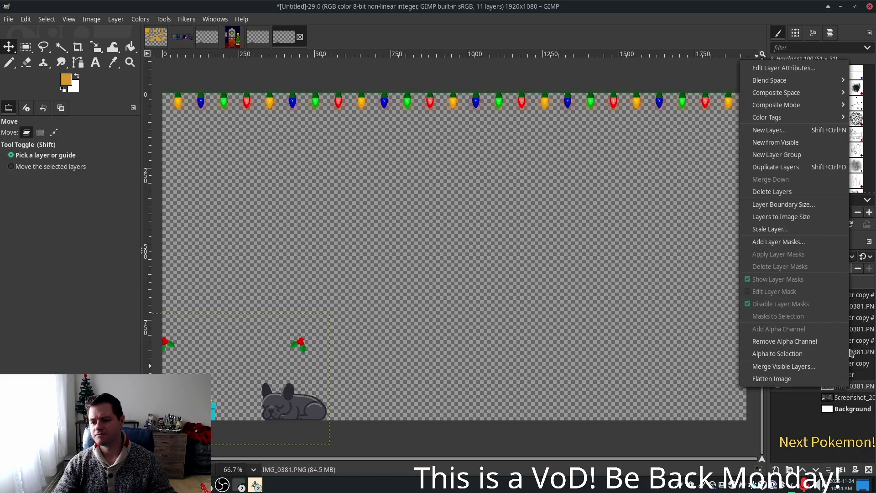
pyautogui.click(804, 164)
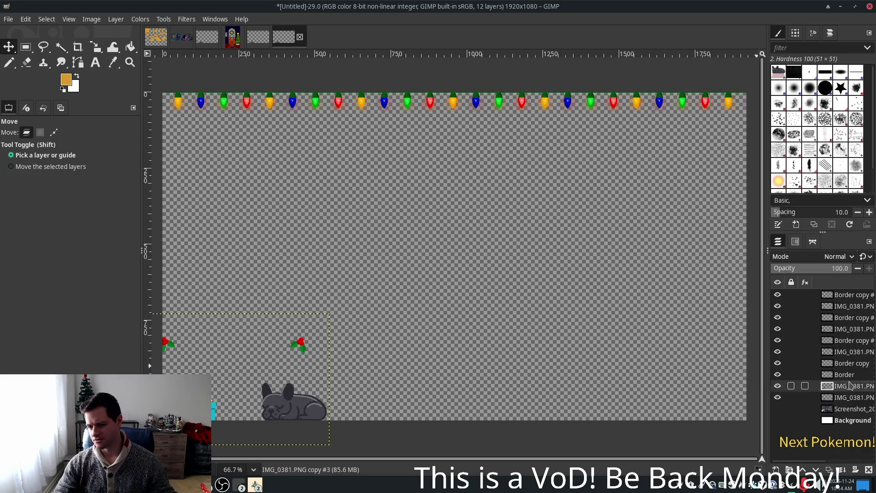
pyautogui.moveTo(847, 387); pyautogui.dragTo(844, 374)
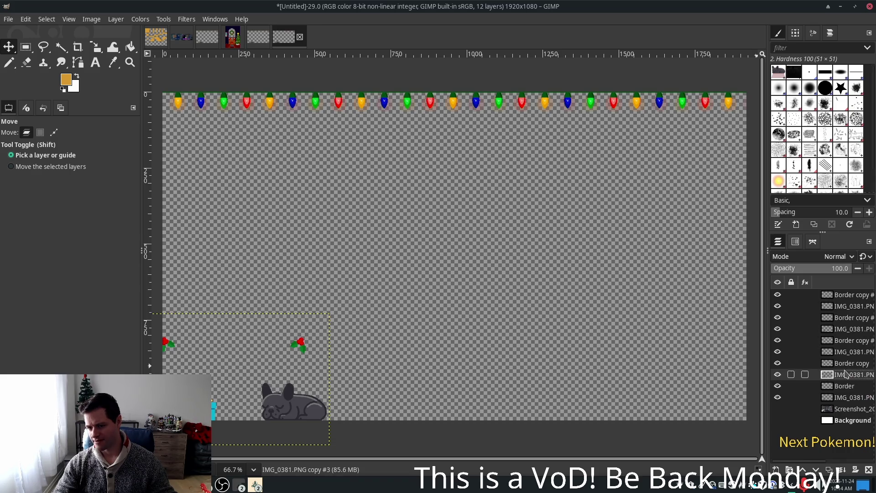
pyautogui.click(851, 296)
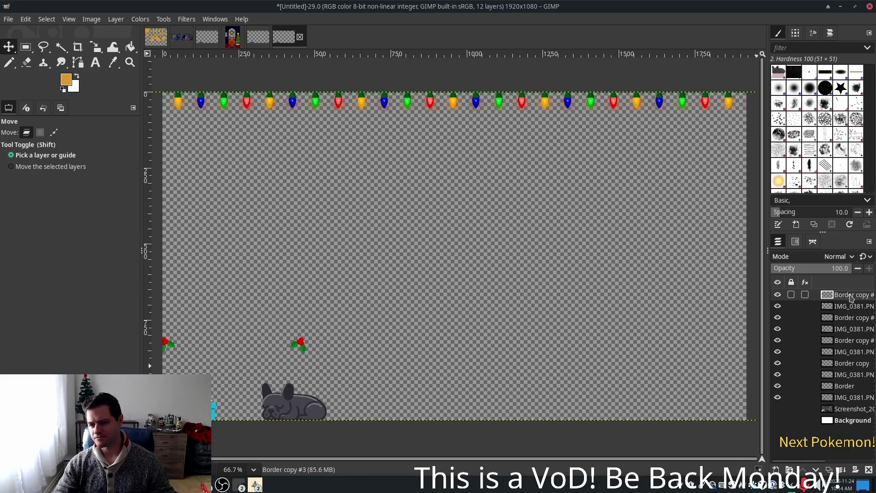
# Delete Border copy #3 and merge Border copies #2 and #1 down
pyautogui.rightClick(851, 296)
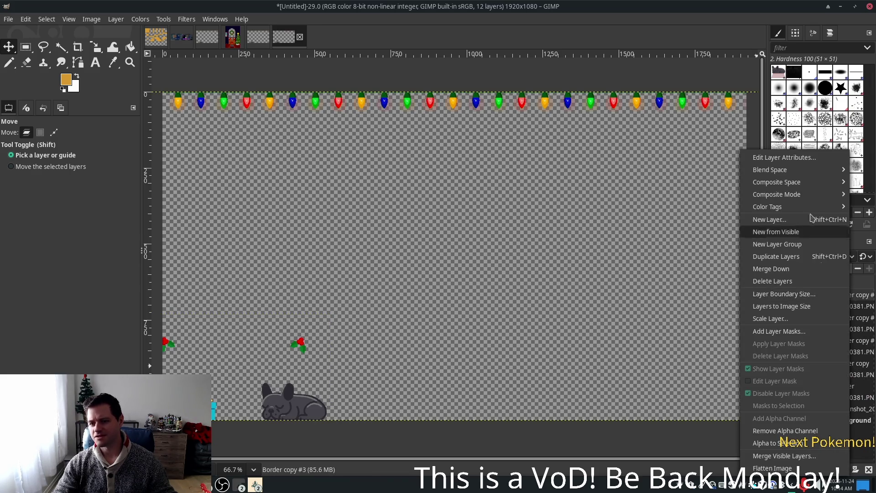
pyautogui.click(788, 281)
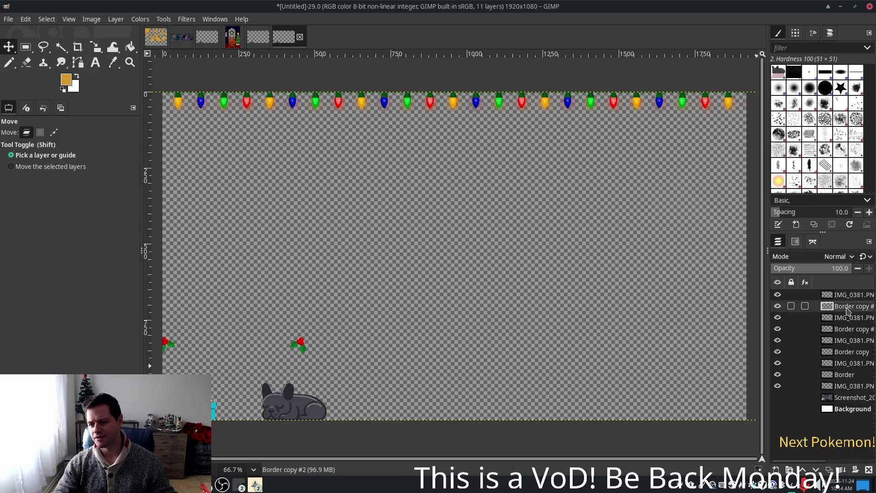
pyautogui.rightClick(847, 309)
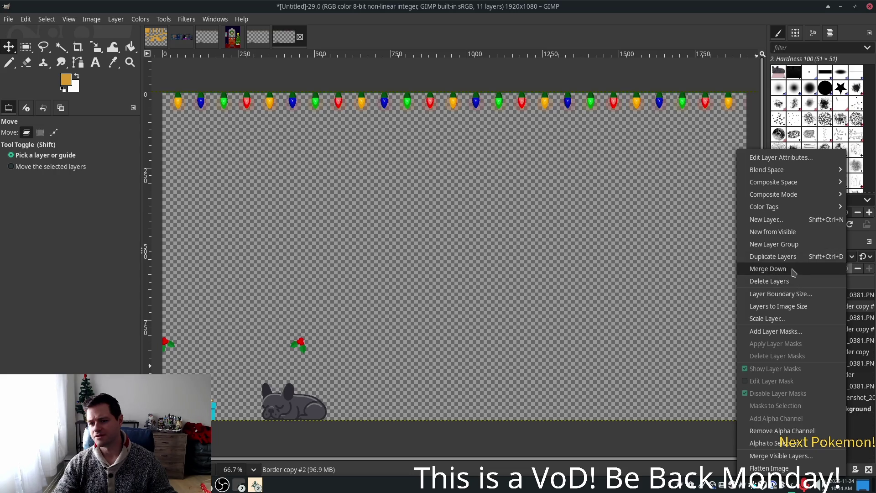
pyautogui.click(768, 269)
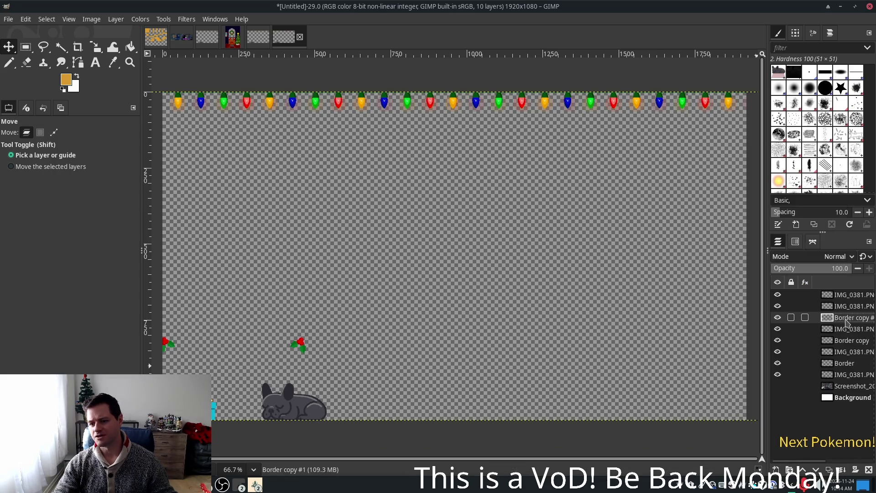
pyautogui.rightClick(847, 321)
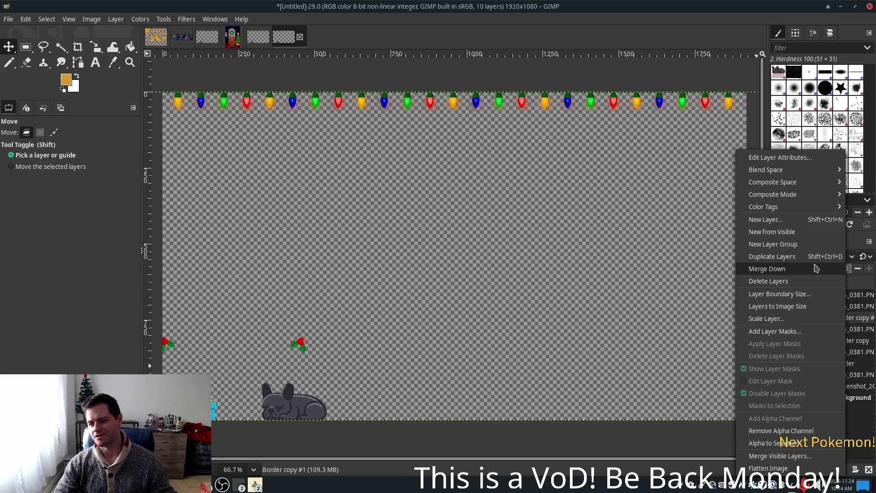
pyautogui.click(771, 268)
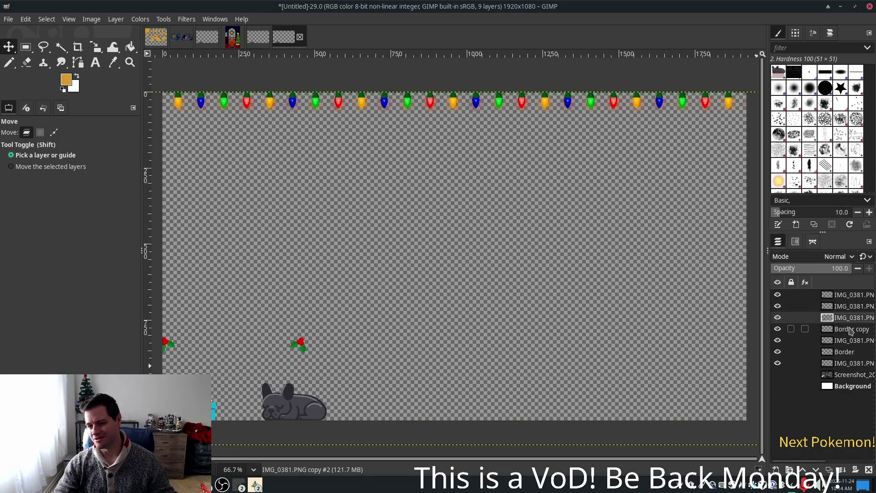
# Merge Border copy and Border down into IMG_0381.PNG, then delete the screenshot layer
pyautogui.click(850, 330)
pyautogui.rightClick(850, 329)
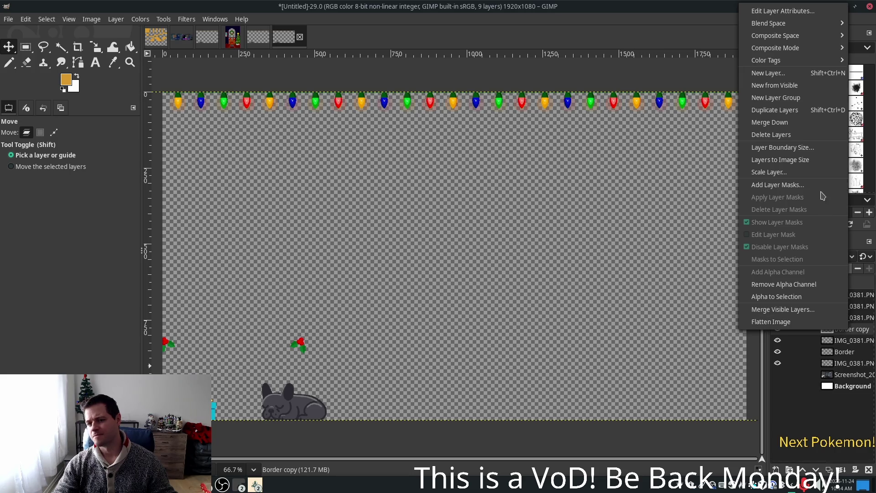
pyautogui.click(793, 127)
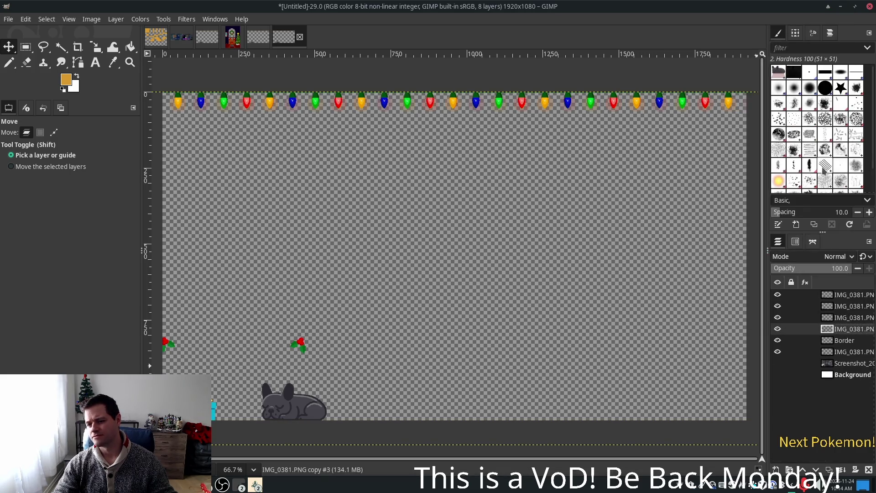
pyautogui.rightClick(845, 343)
pyautogui.click(788, 133)
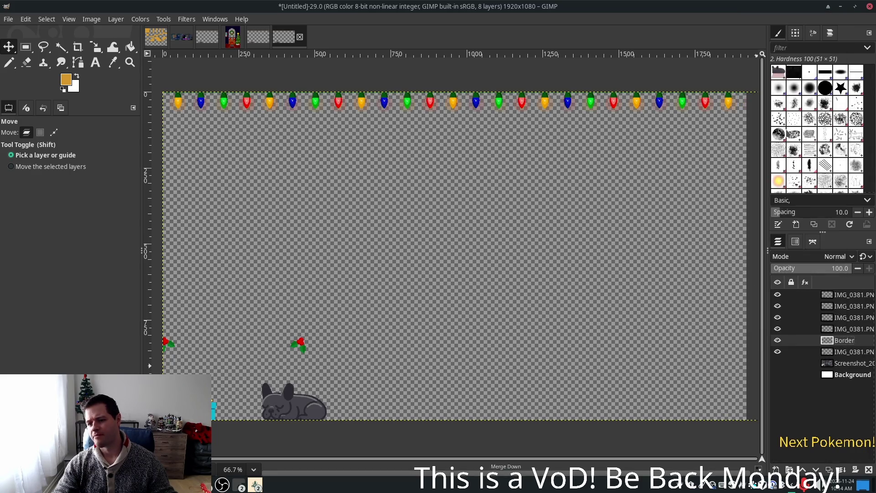
pyautogui.click(848, 356)
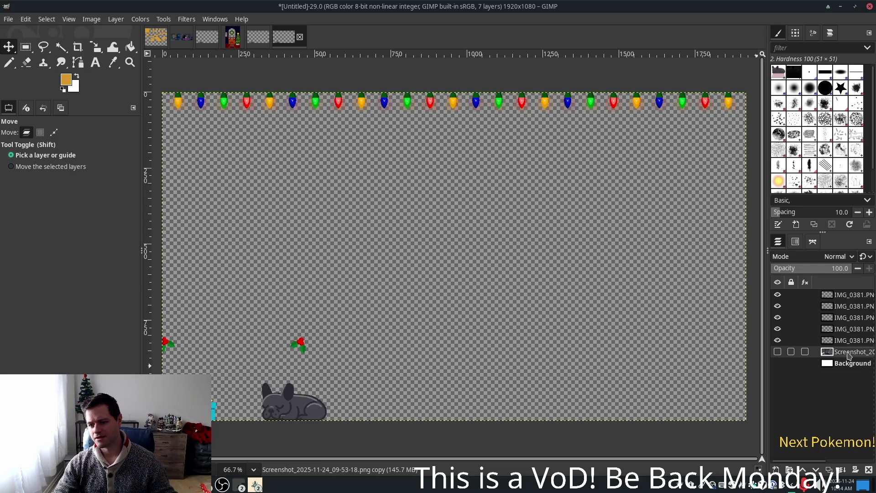
pyautogui.rightClick(849, 356)
pyautogui.click(767, 159)
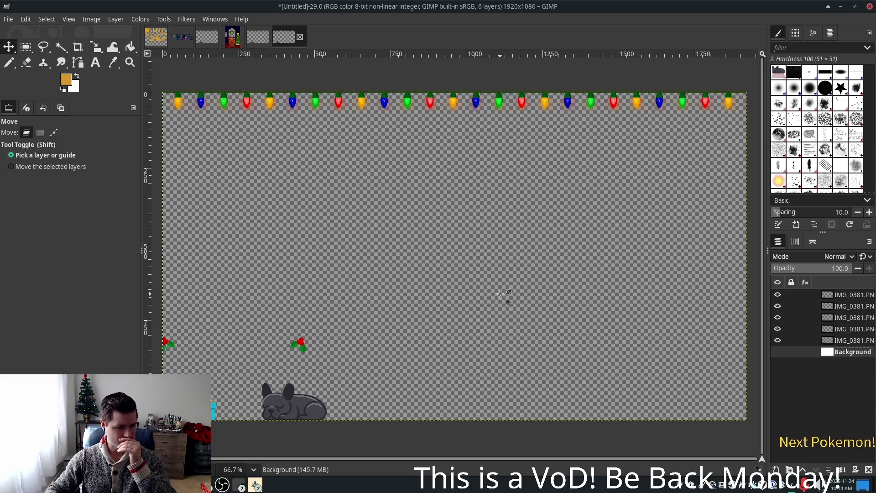
# Start Export As and browse to the Pictures folder
pyautogui.click(22, 19)
pyautogui.moveTo(4, 19)
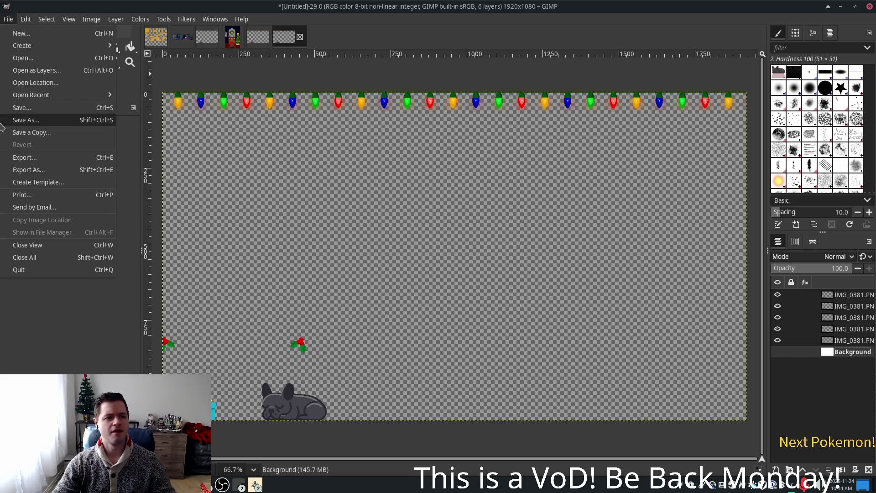
pyautogui.click(57, 168)
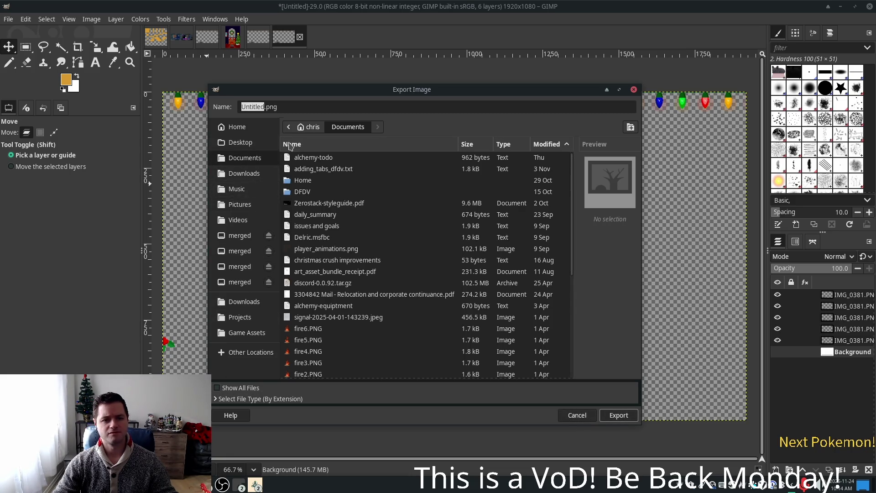
pyautogui.click(245, 205)
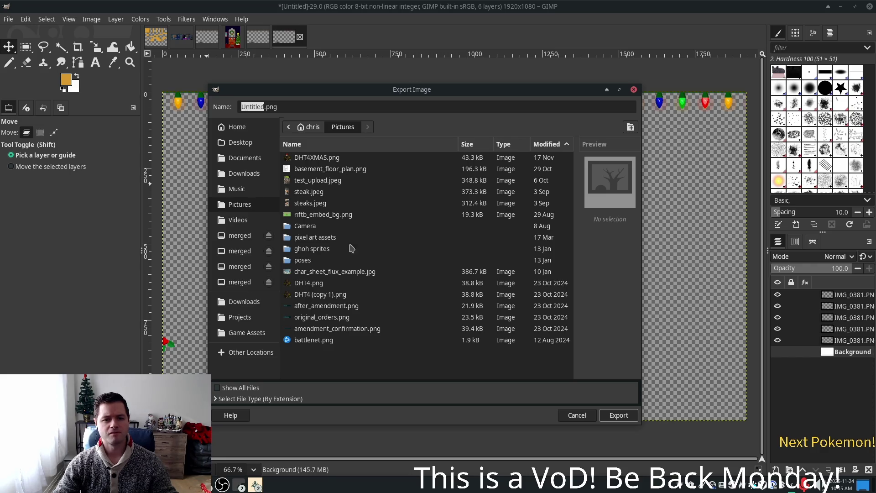
pyautogui.click(233, 387)
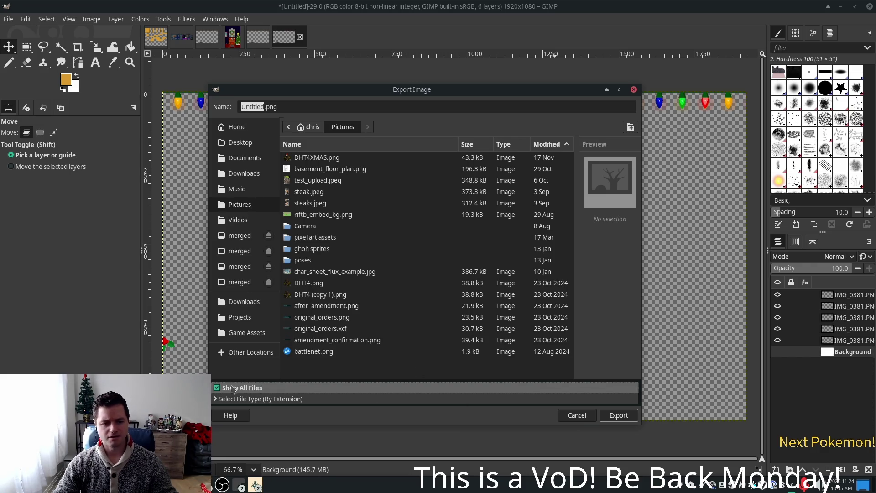
pyautogui.click(226, 389)
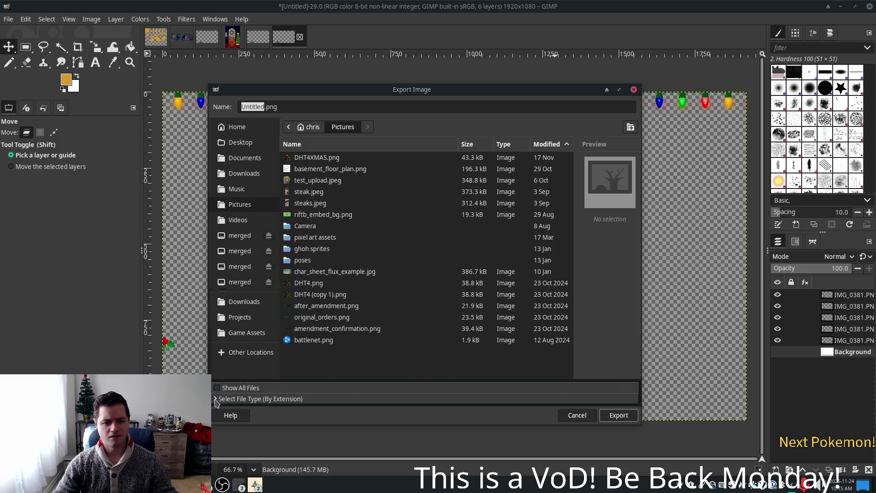
# Choose GIF image as the file type, name it xmas_overlay.gif, and export
pyautogui.click(216, 401)
pyautogui.scroll(-3, 351, 360)
pyautogui.scroll(-3, 570, 363)
pyautogui.click(542, 372)
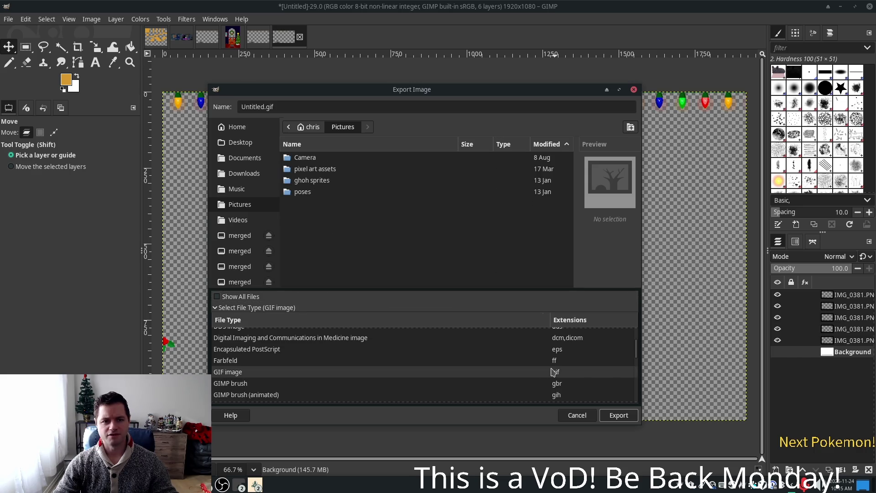
pyautogui.click(385, 104)
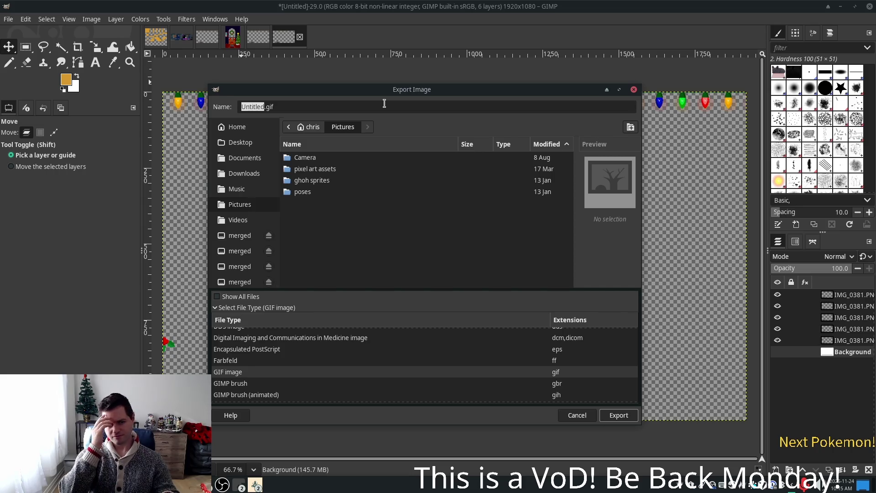
pyautogui.write('xmas_overlay')
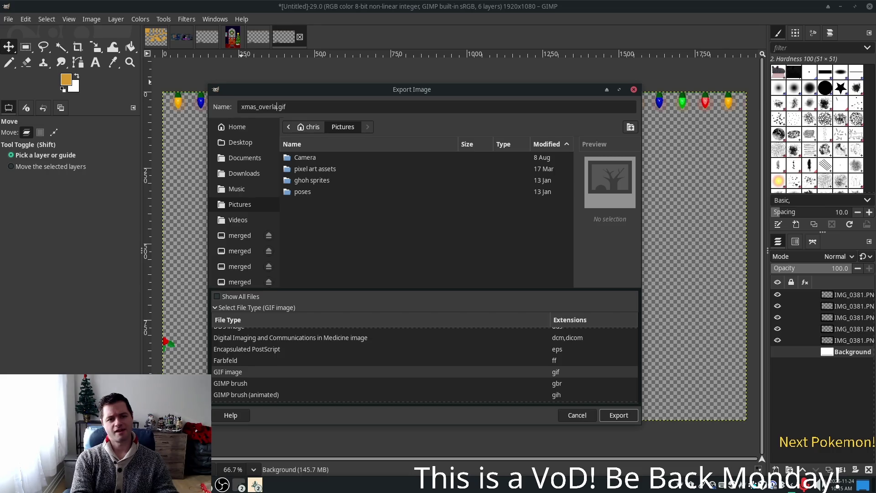
pyautogui.click(619, 416)
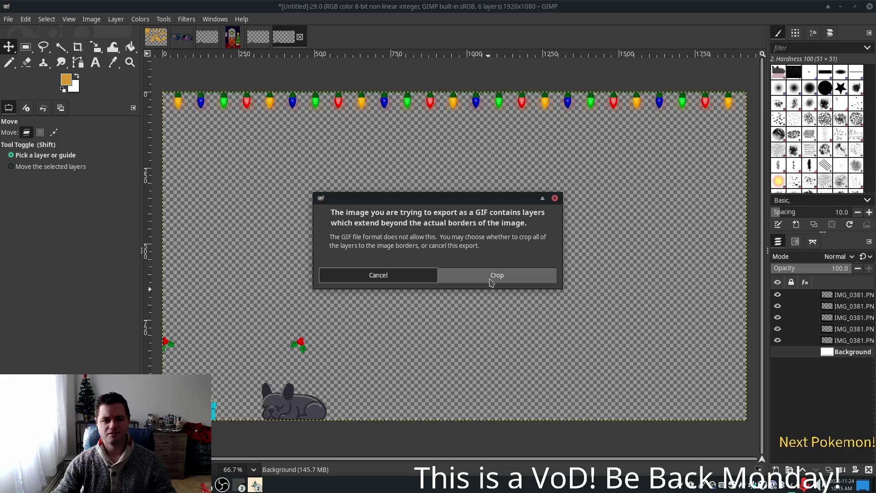
# Crop layers to the image borders, set the GIF comment to 'Merry christmas', and enable As animation
pyautogui.click(486, 278)
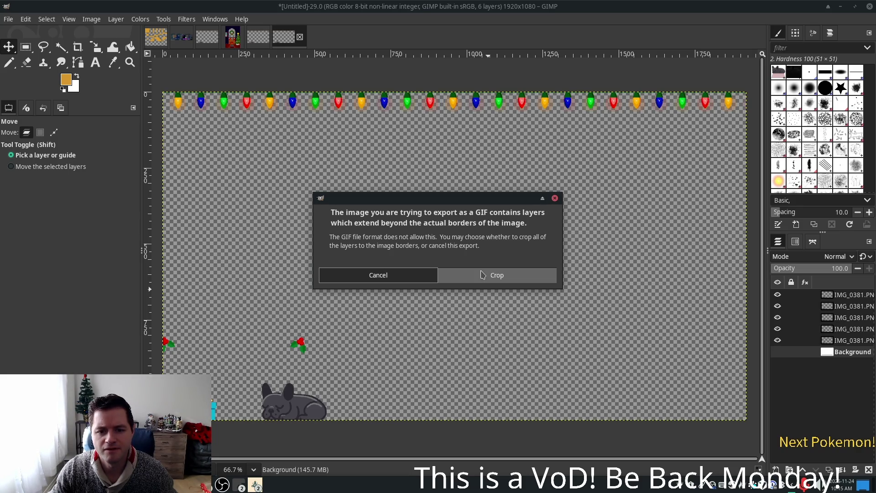
pyautogui.click(474, 280)
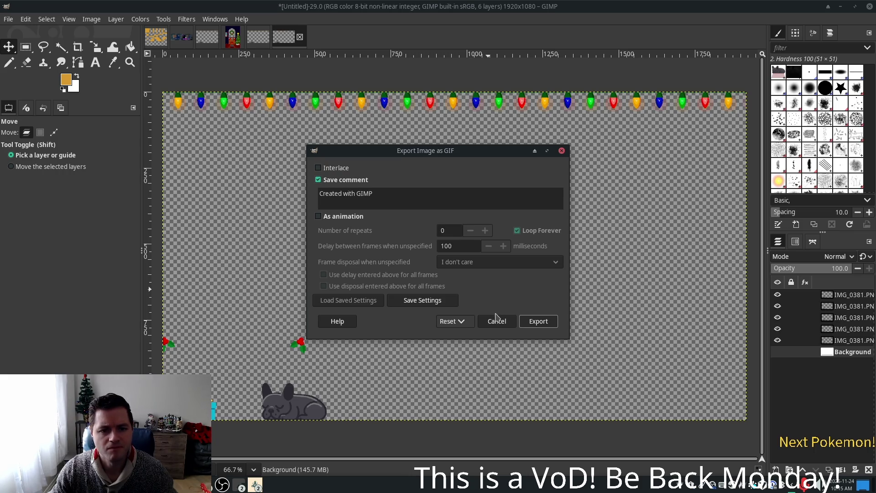
pyautogui.tripleClick(385, 197)
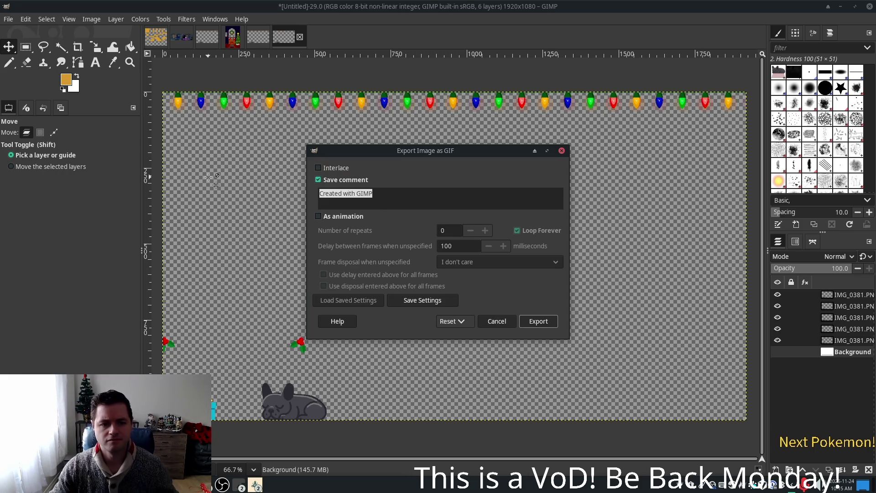
pyautogui.write('Merry christmas')
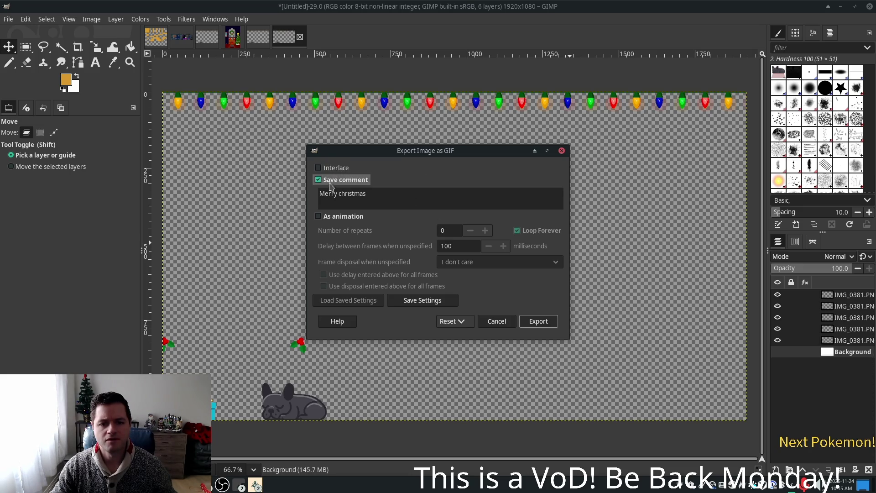
pyautogui.click(320, 218)
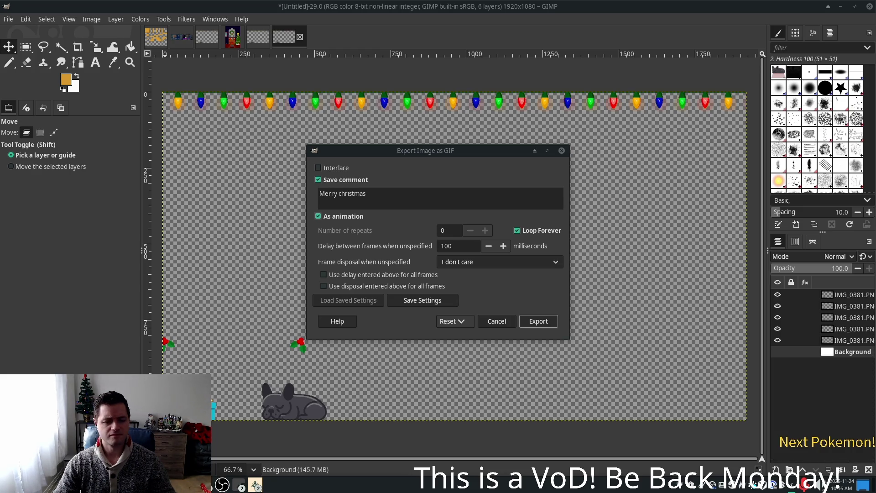
pyautogui.hotkey('alt', 'Tab')
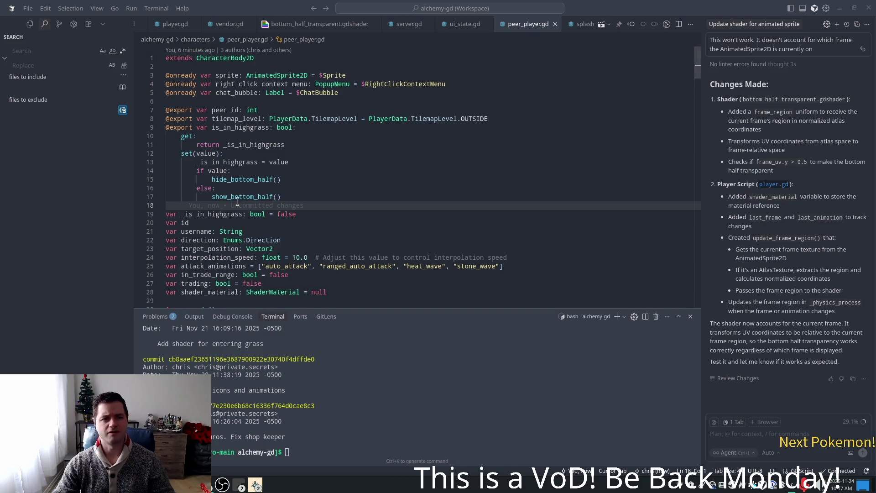
pyautogui.hotkey('alt', 'Tab')
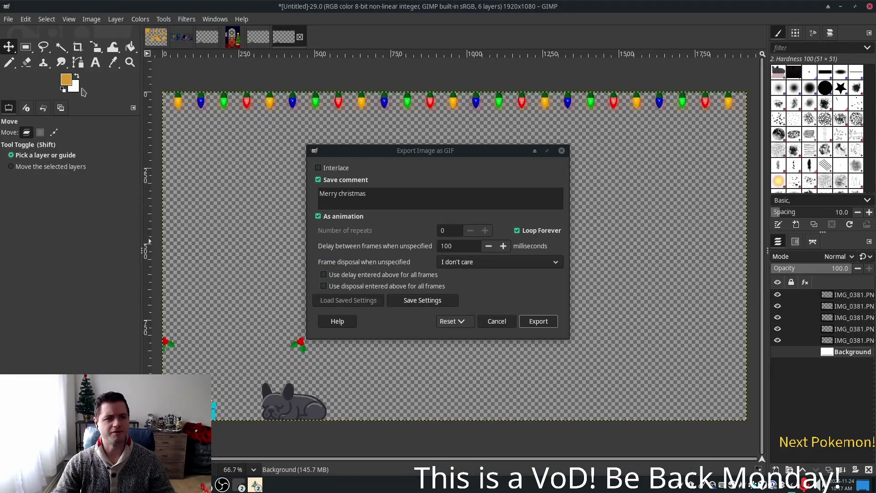
# Set a 500 ms delay between frames, keep frame disposal at I don't care, and export
pyautogui.click(187, 20)
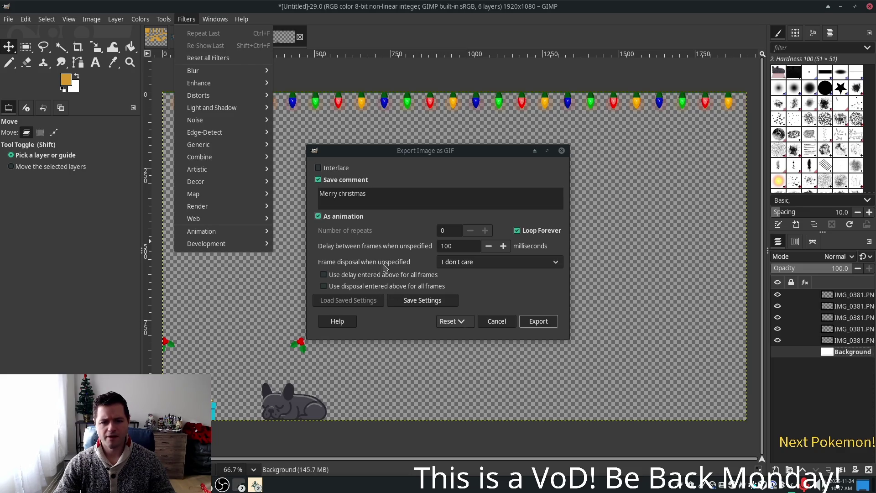
pyautogui.click(495, 246)
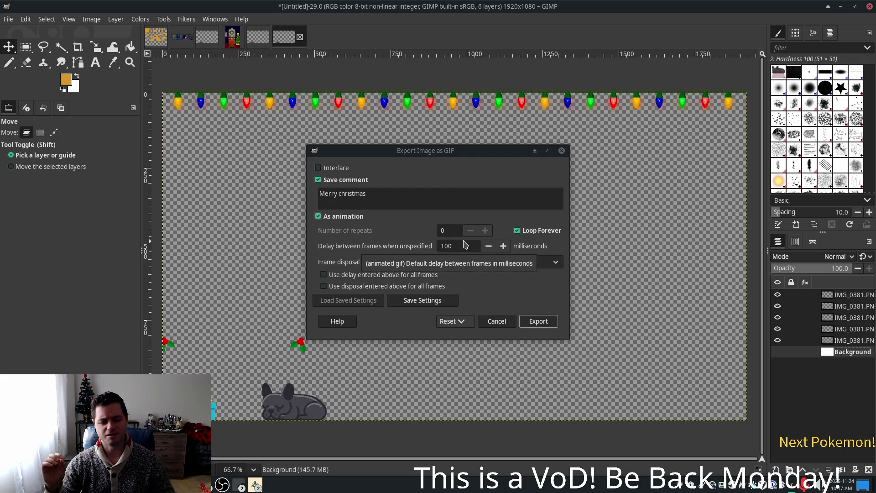
pyautogui.click(417, 242)
pyautogui.write('500')
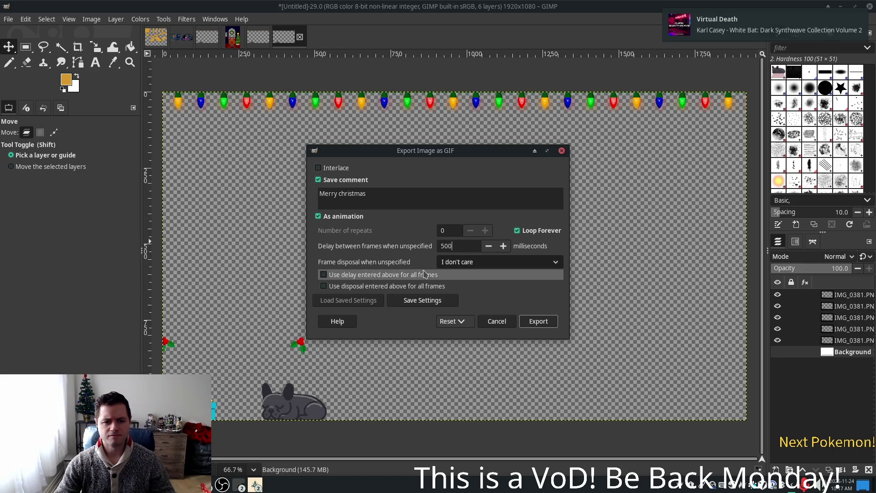
pyautogui.click(460, 263)
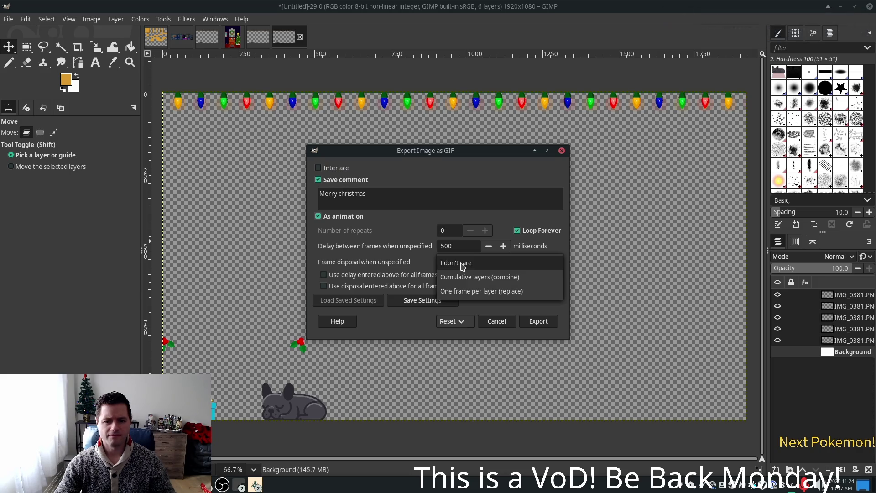
pyautogui.click(382, 261)
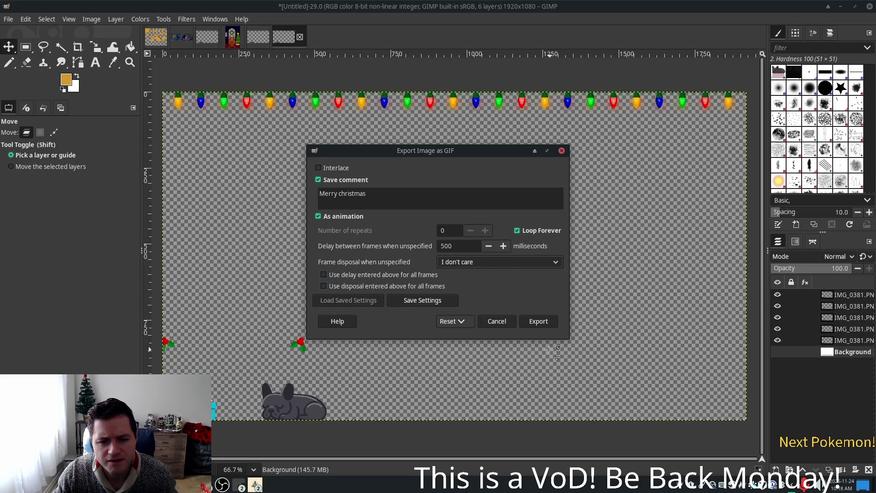
pyautogui.click(539, 321)
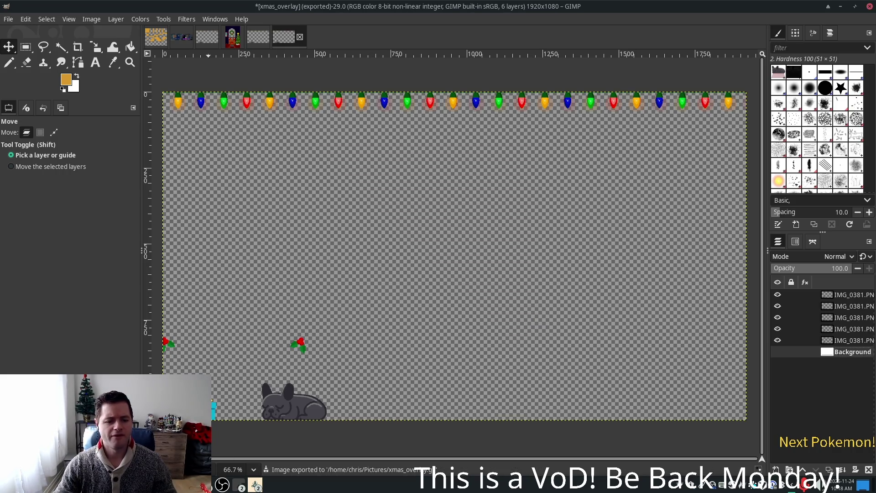
pyautogui.hotkey('alt', 'Tab')
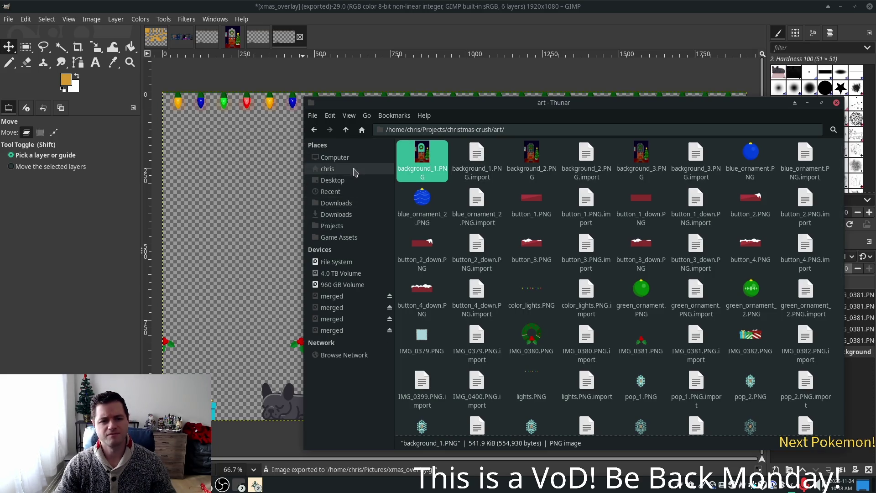
# Open Home > Pictures in Thunar, preview xmas_overlay.gif, then close it and return to GIMP
pyautogui.click(328, 169)
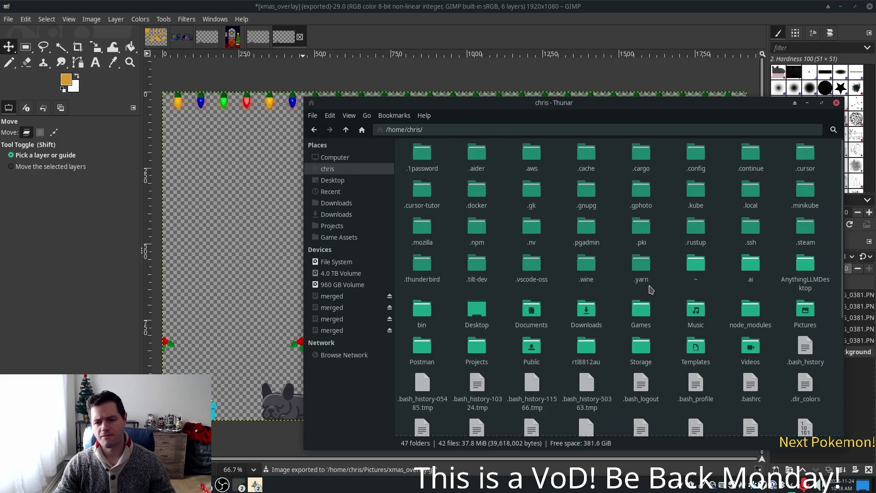
pyautogui.click(814, 306)
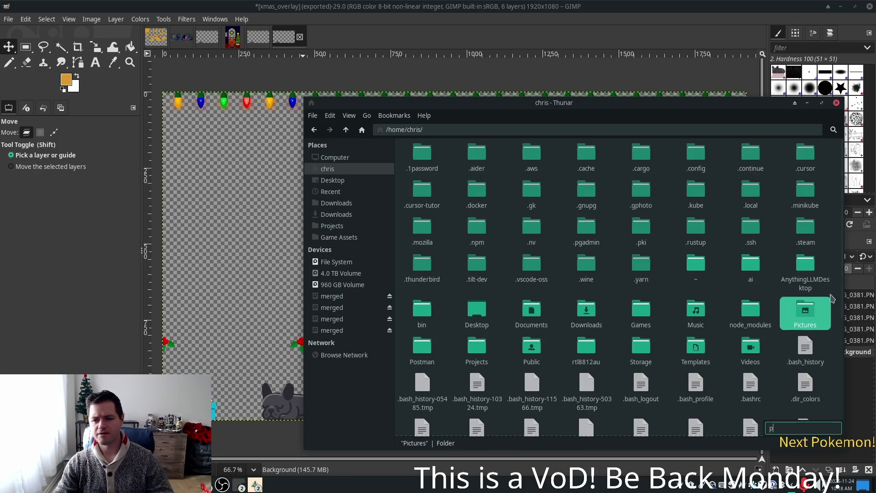
pyautogui.doubleClick(813, 308)
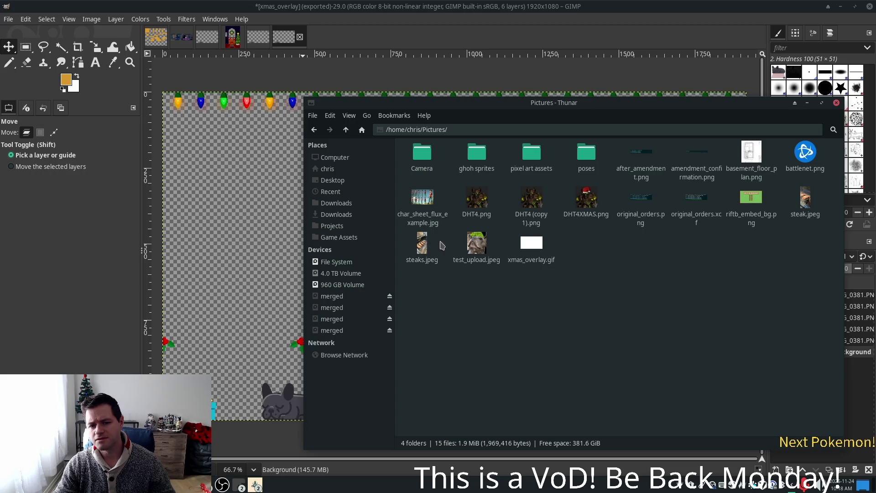
pyautogui.click(530, 243)
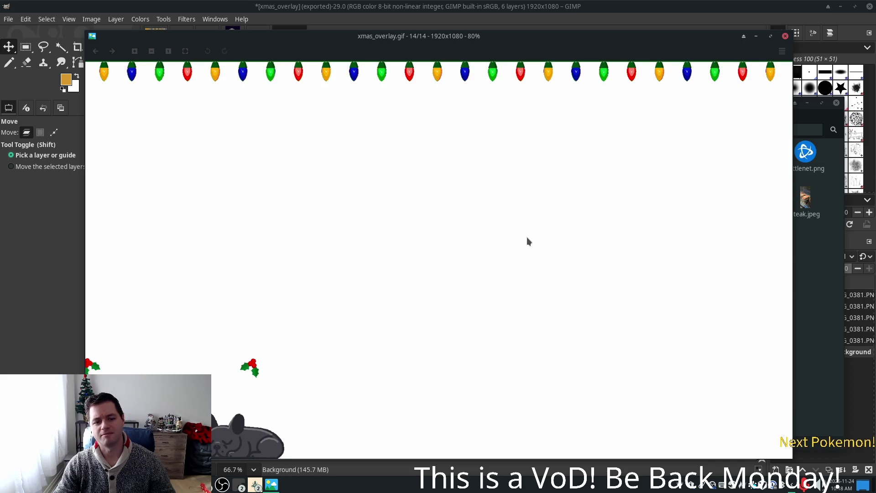
pyautogui.click(785, 36)
pyautogui.click(707, 4)
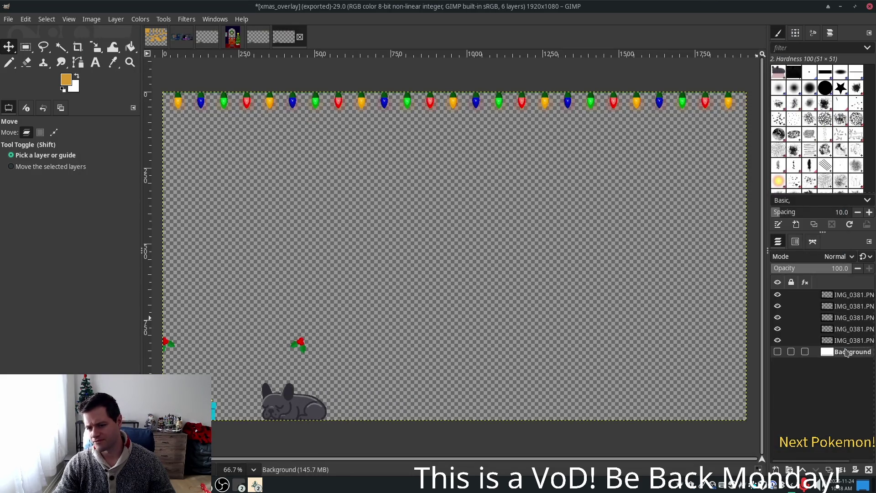
# Delete the white Background layer and re-export xmas_overlay.gif, replacing the file and cropping layers
pyautogui.rightClick(822, 351)
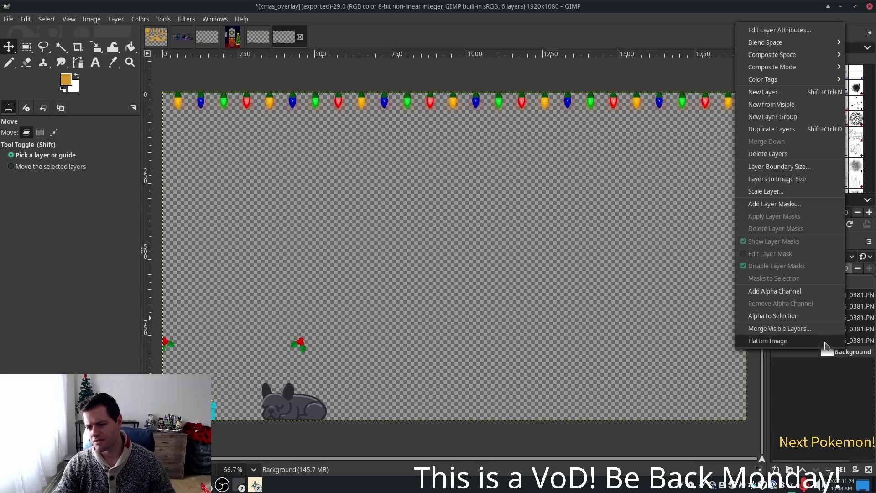
pyautogui.click(789, 153)
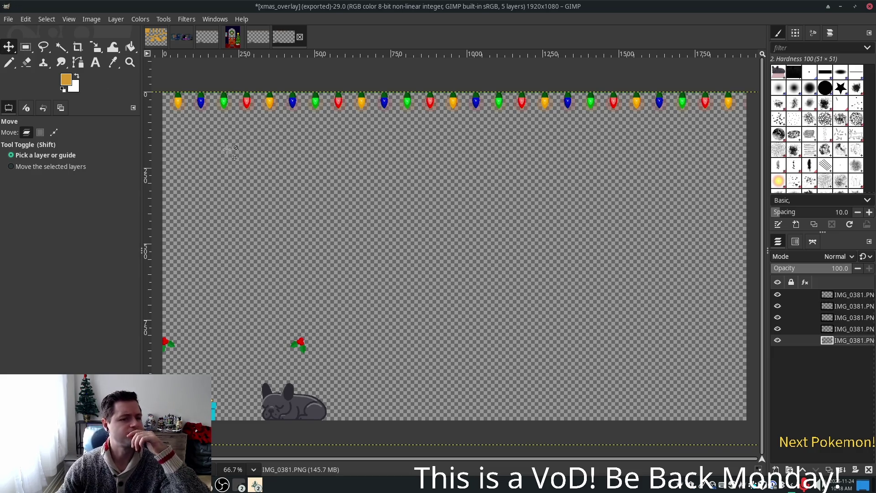
pyautogui.click(8, 20)
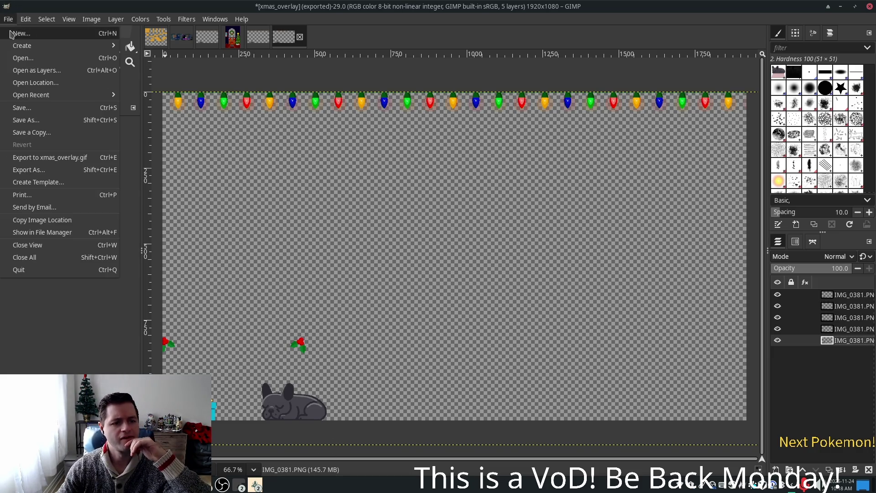
pyautogui.click(78, 169)
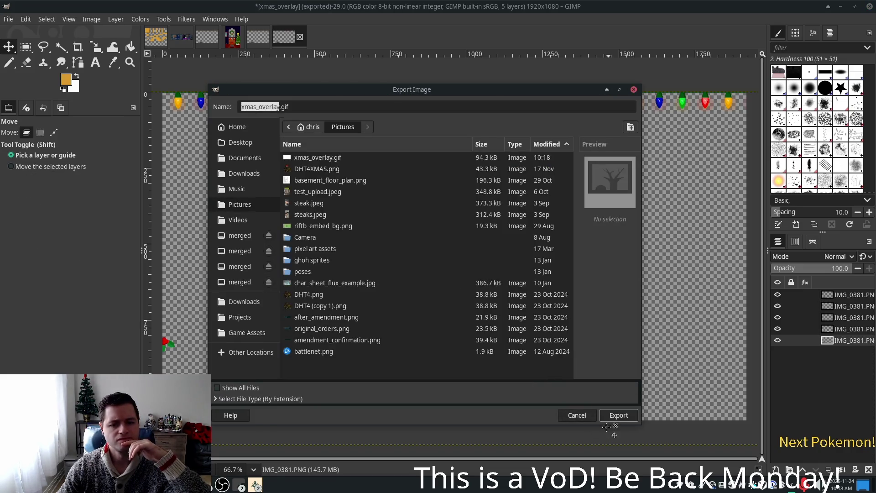
pyautogui.click(611, 418)
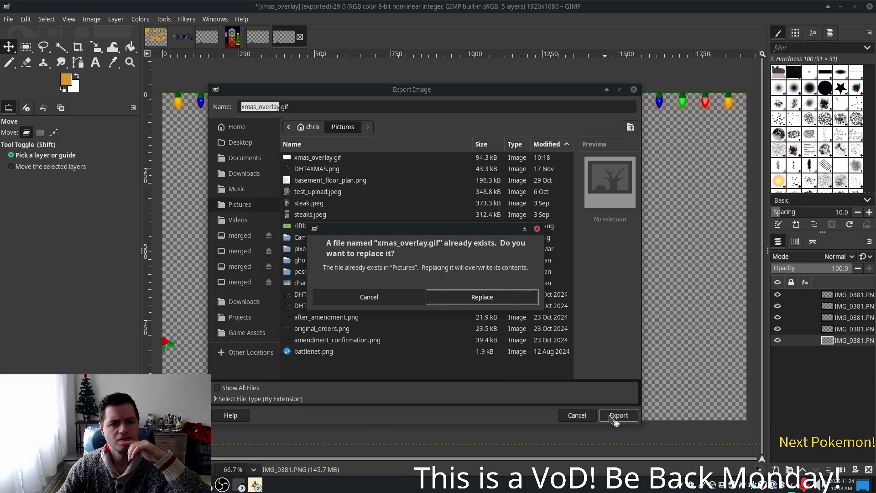
pyautogui.hotkey('ctrl', 'e')
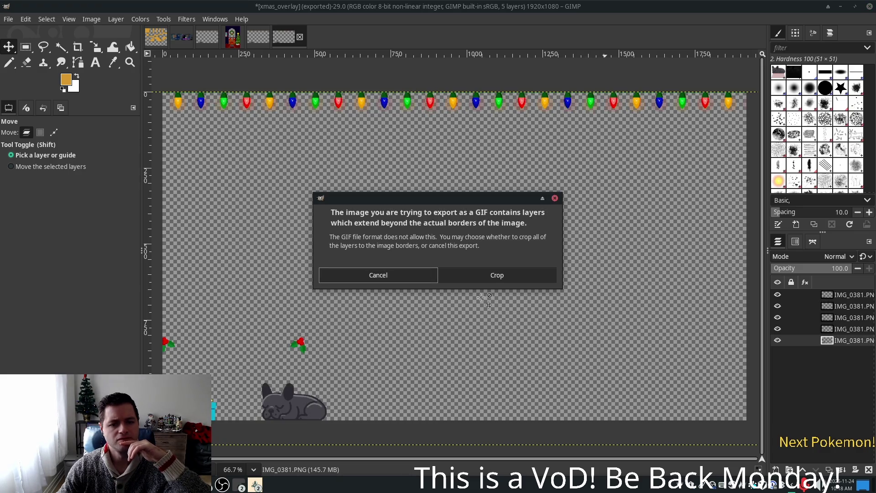
pyautogui.click(486, 275)
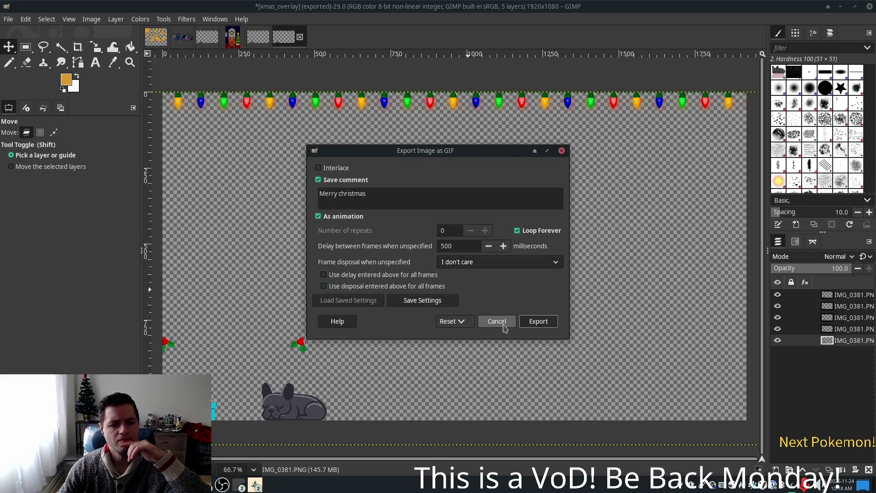
pyautogui.click(528, 325)
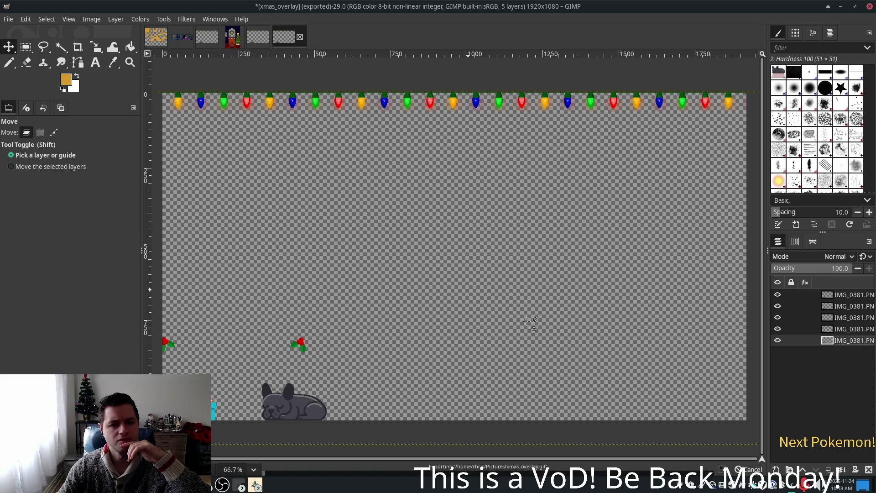
pyautogui.hotkey('alt', 'Tab')
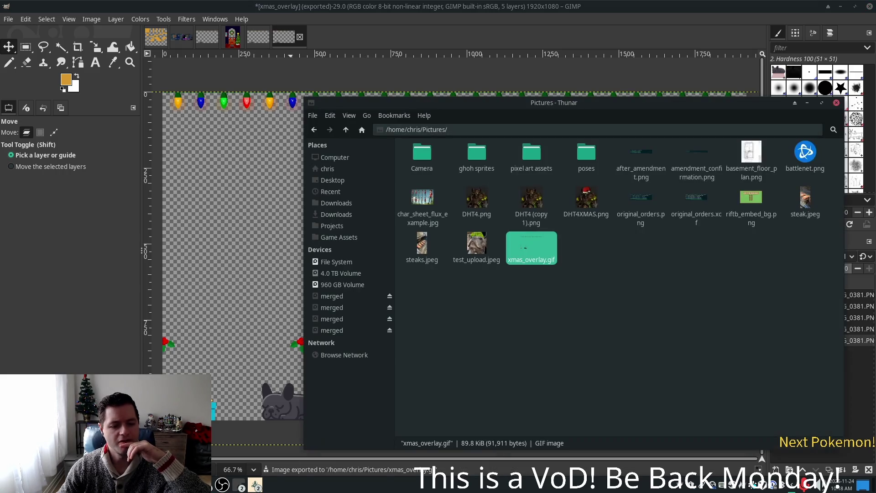
# Preview xmas_overlay.gif in Thunar to confirm its transparent background, then return to OBS Studio
pyautogui.doubleClick(538, 259)
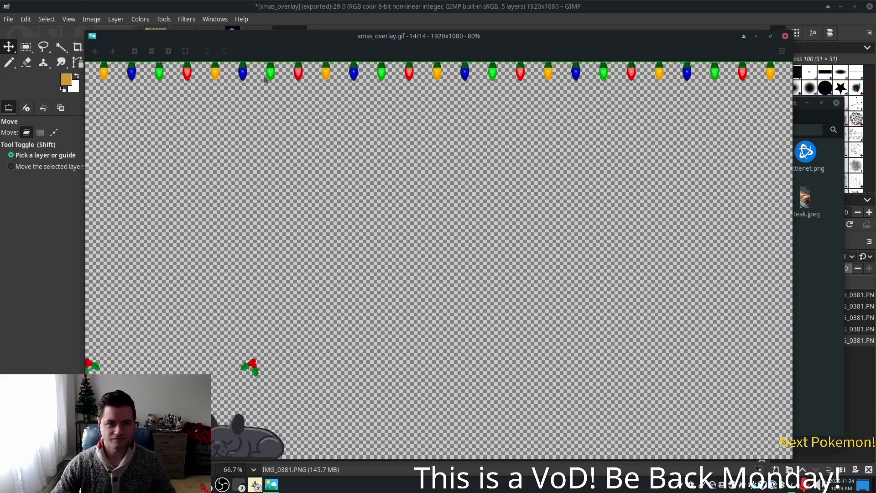
pyautogui.hotkey('ctrl', 'w')
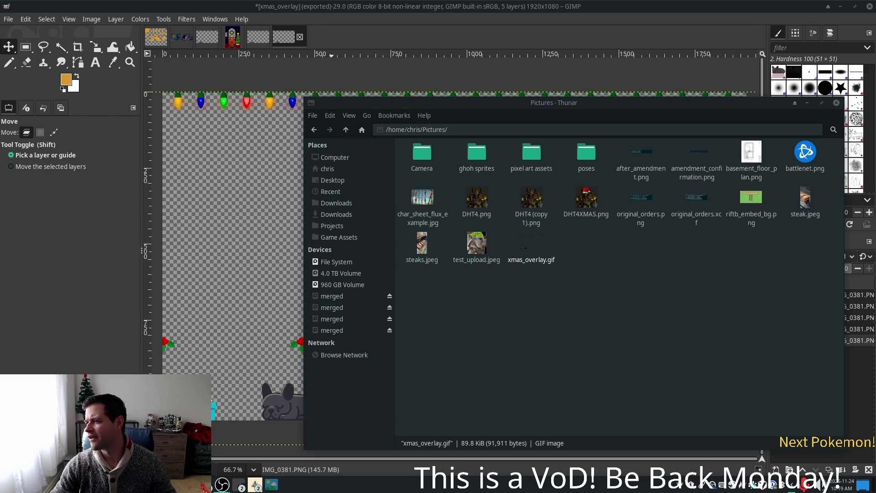
pyautogui.hotkey('alt', 'Tab')
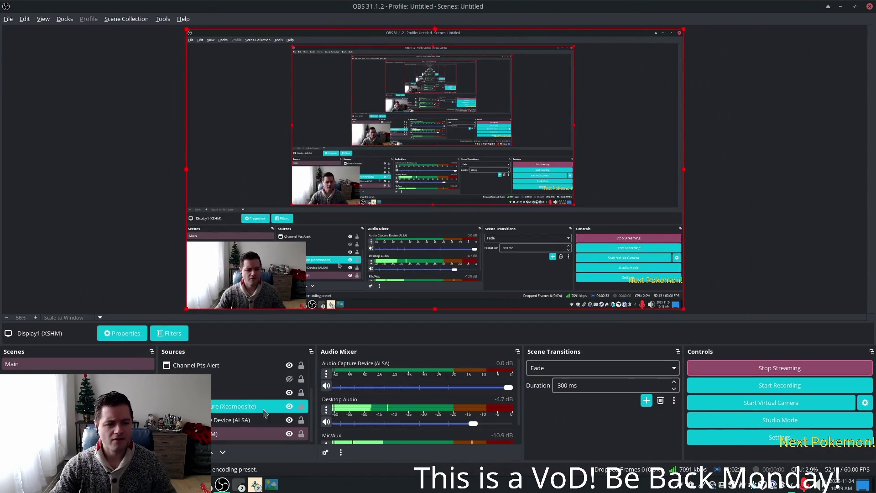
# Add a Window Capture (Xcomposite) source named xmas_overlay that captures the xmas_overlay.gif viewer window
pyautogui.click(167, 452)
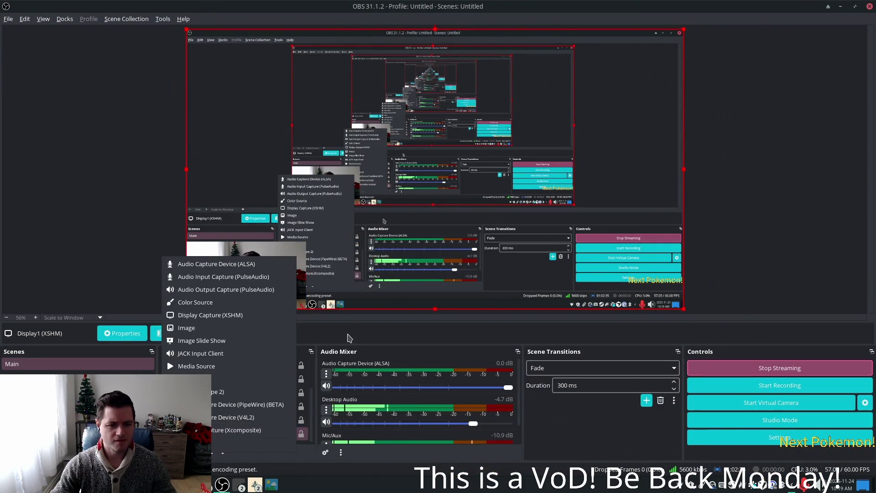
pyautogui.click(231, 432)
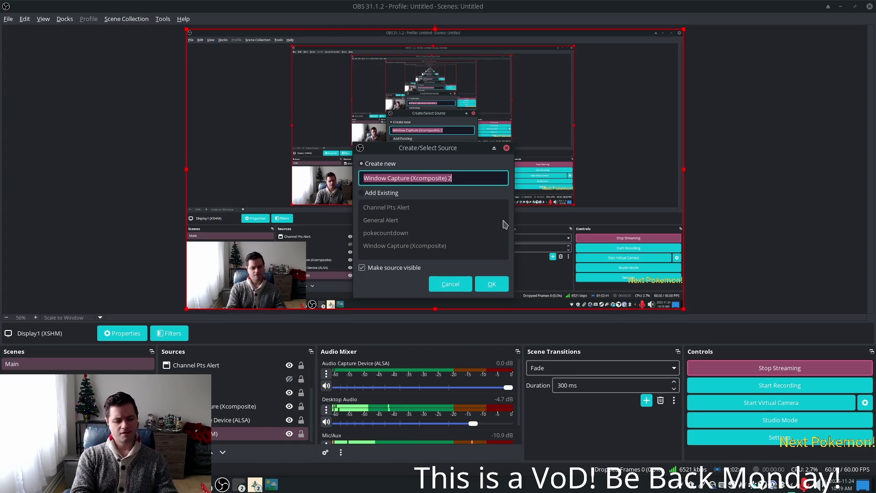
pyautogui.write('xmas ')
pyautogui.write('erlay')
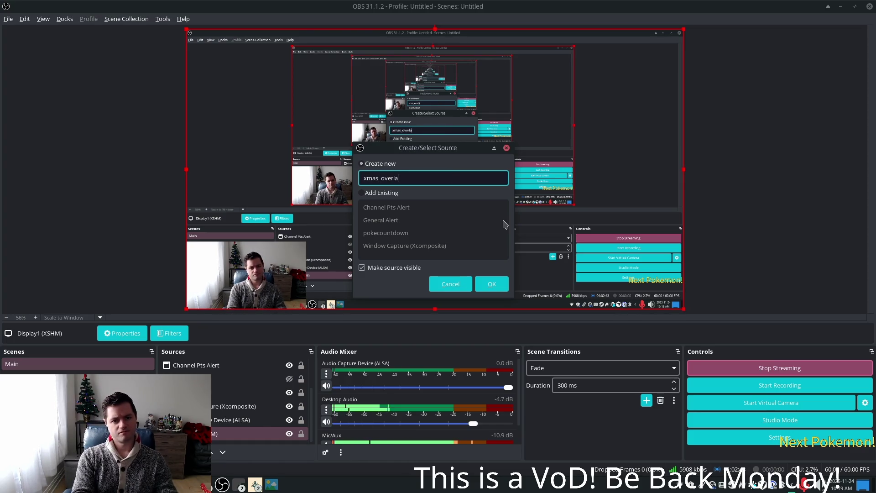
pyautogui.press('Return')
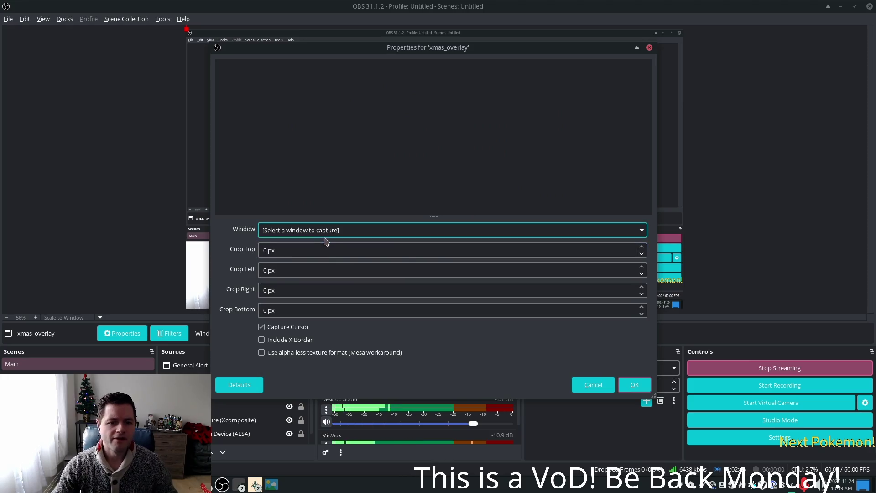
pyautogui.click(338, 231)
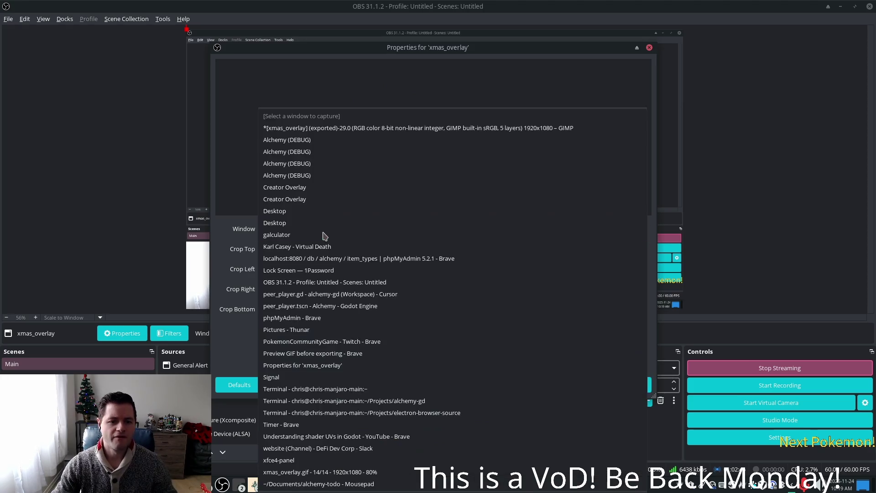
pyautogui.click(334, 474)
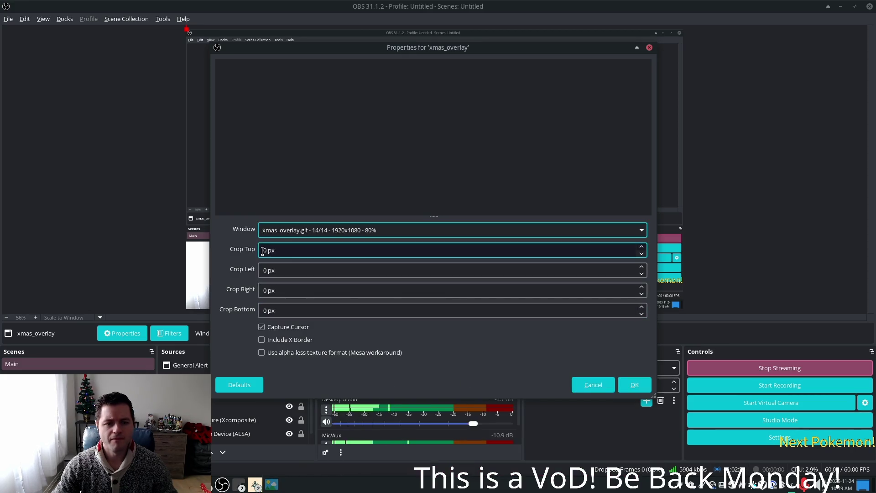
pyautogui.click(632, 385)
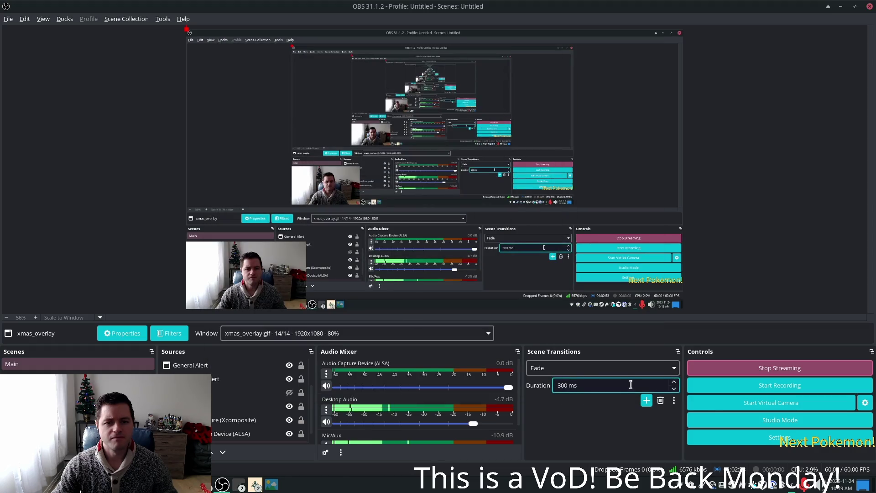
pyautogui.click(269, 485)
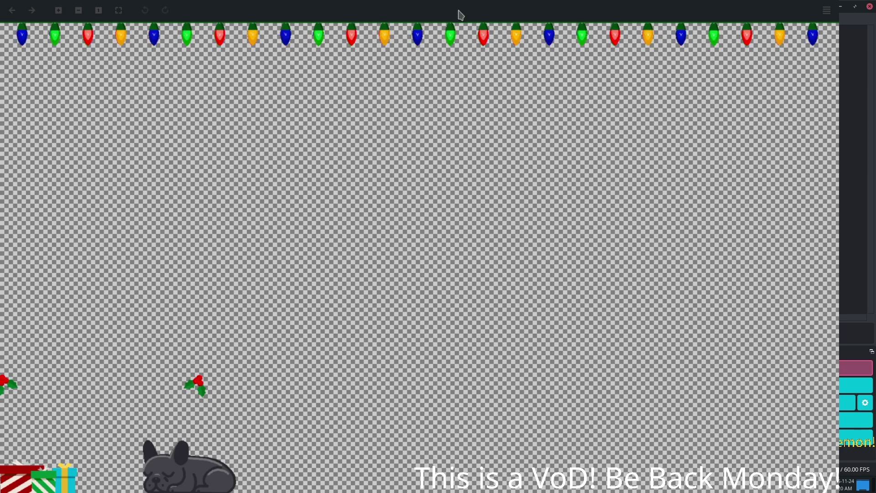
pyautogui.scroll(2, 202, 150)
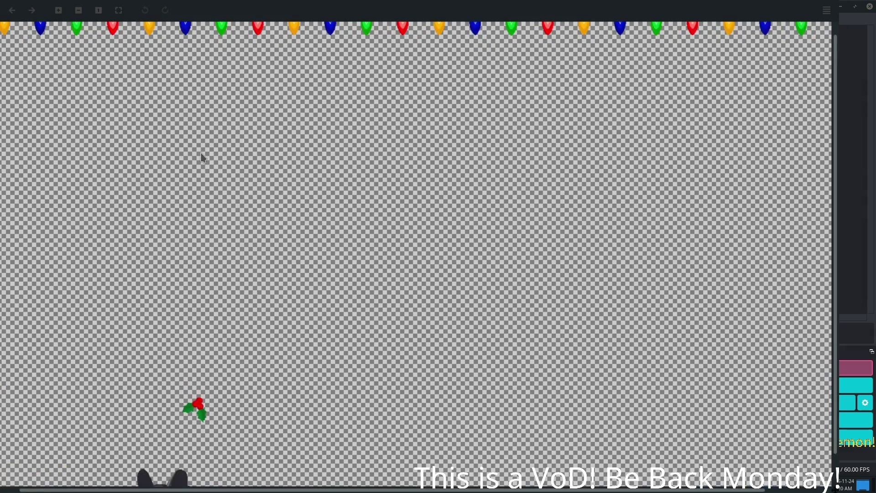
pyautogui.scroll(-1, 202, 157)
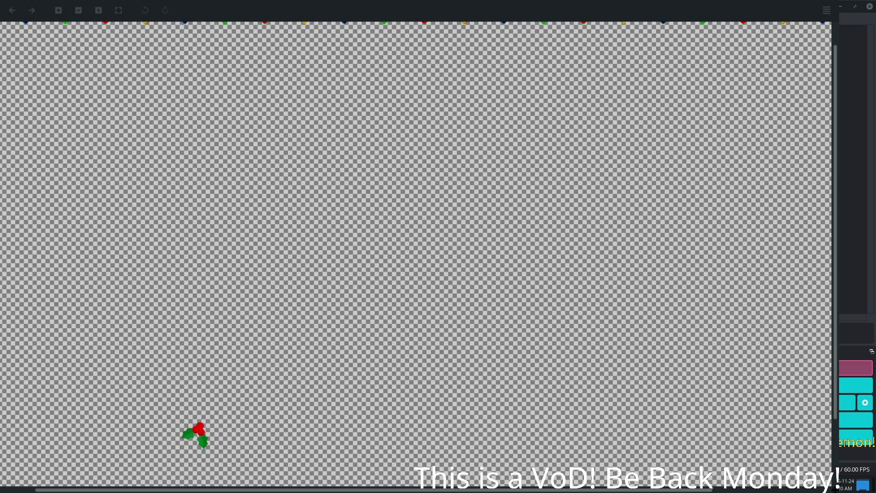
pyautogui.click(870, 6)
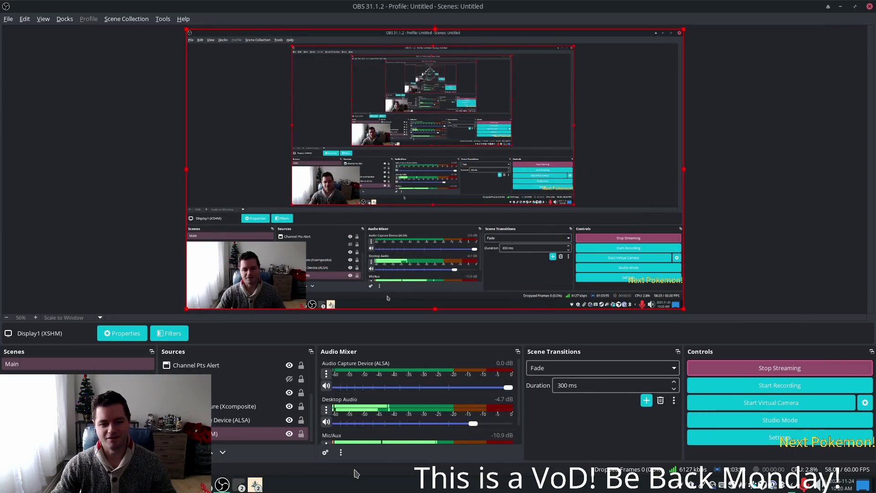
# Add an Image source named Xmas Overlay that loads xmas_overlay.gif from Pictures, with alpha in linear space
pyautogui.click(167, 452)
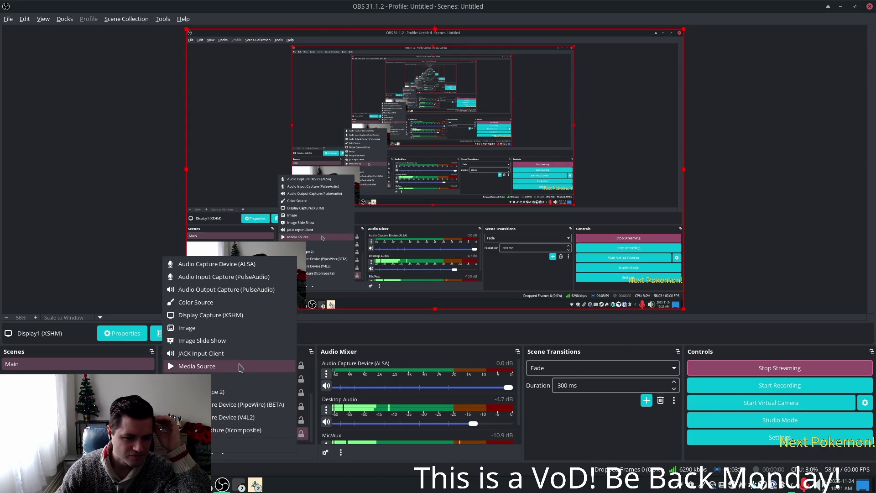
pyautogui.click(219, 328)
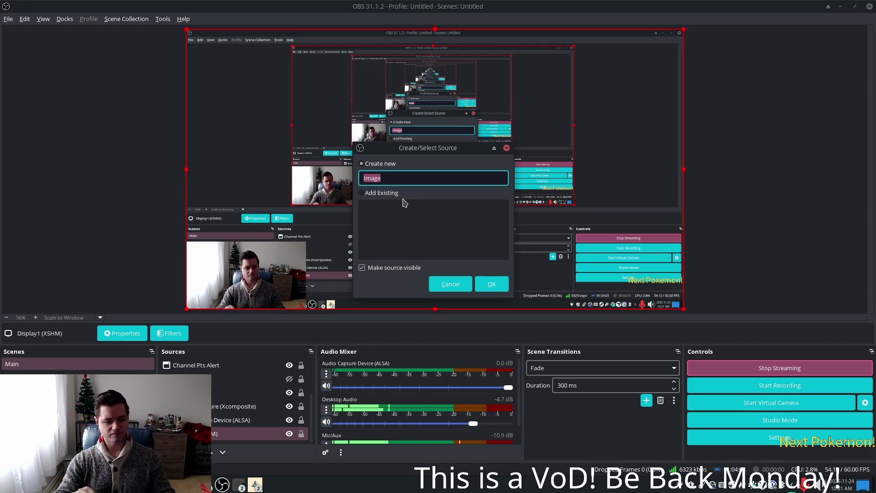
pyautogui.write('Xmas')
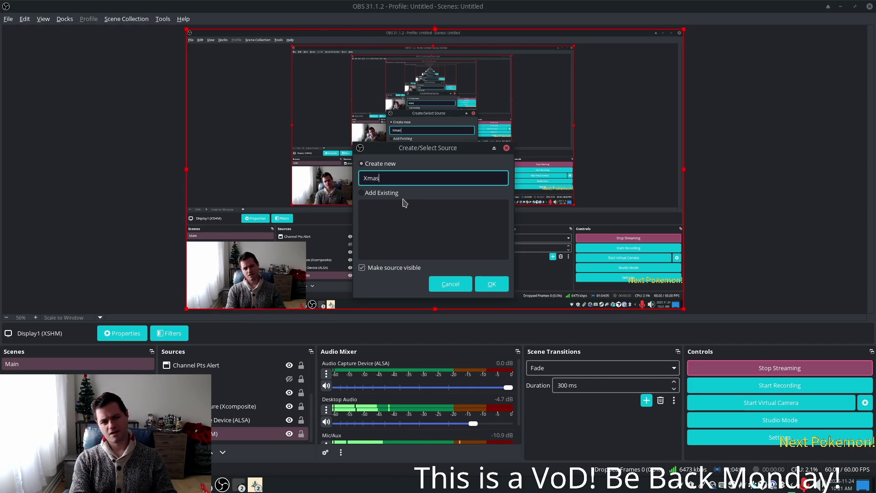
pyautogui.write(' OVerl')
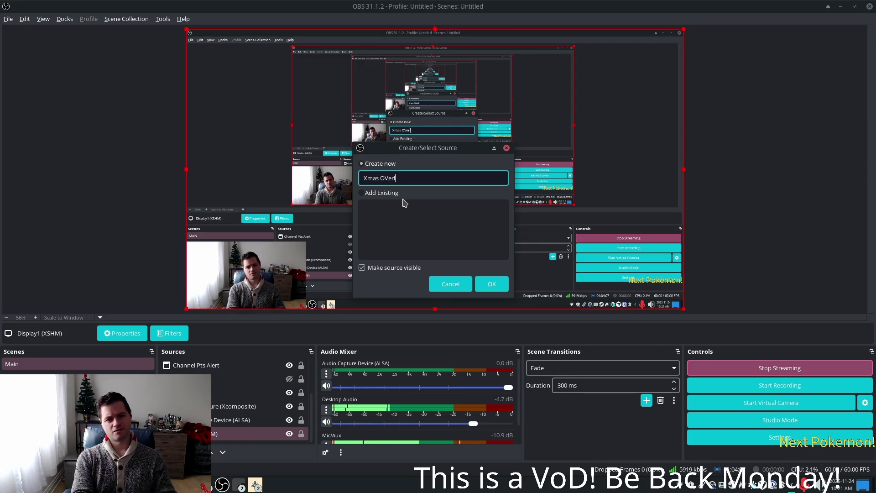
pyautogui.write('y')
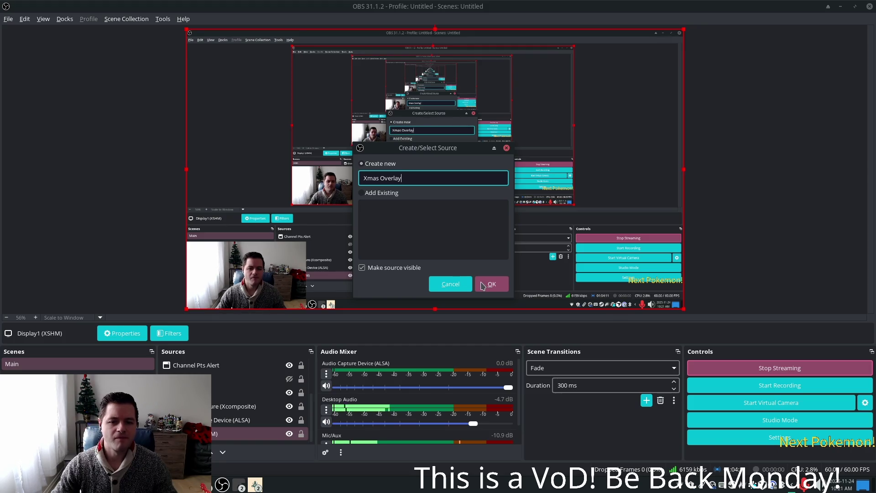
pyautogui.click(483, 285)
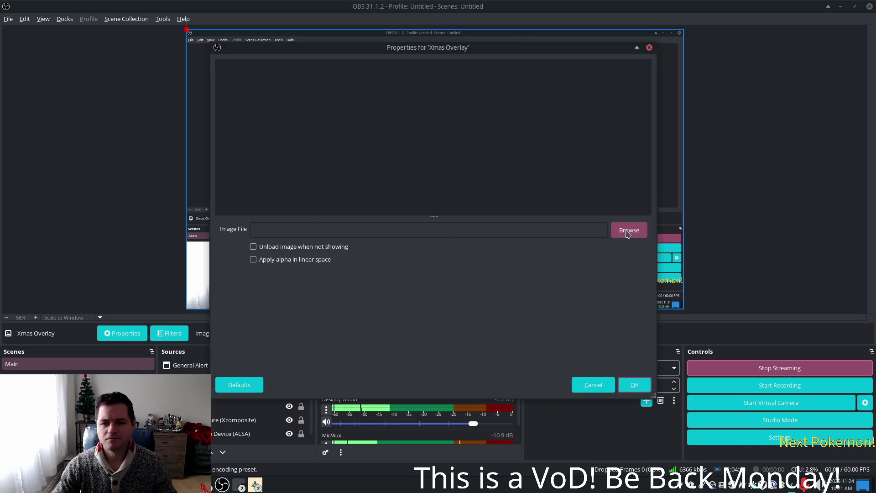
pyautogui.click(629, 231)
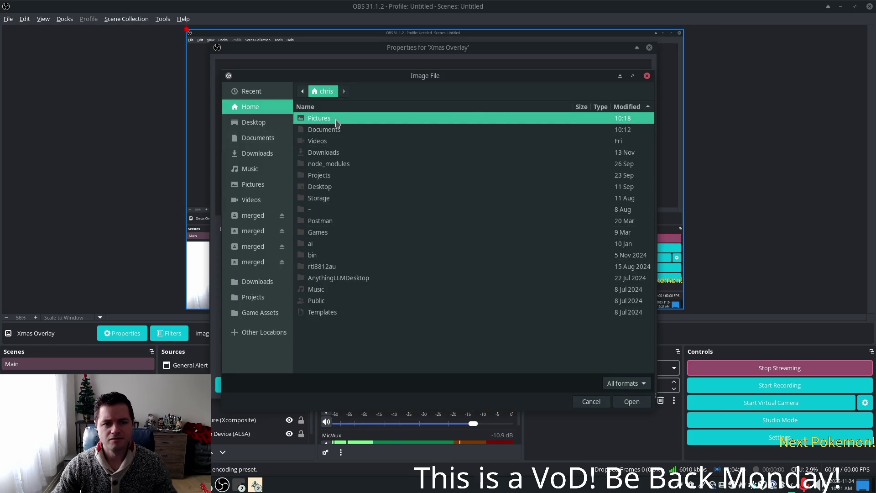
pyautogui.click(336, 120)
pyautogui.doubleClick(355, 119)
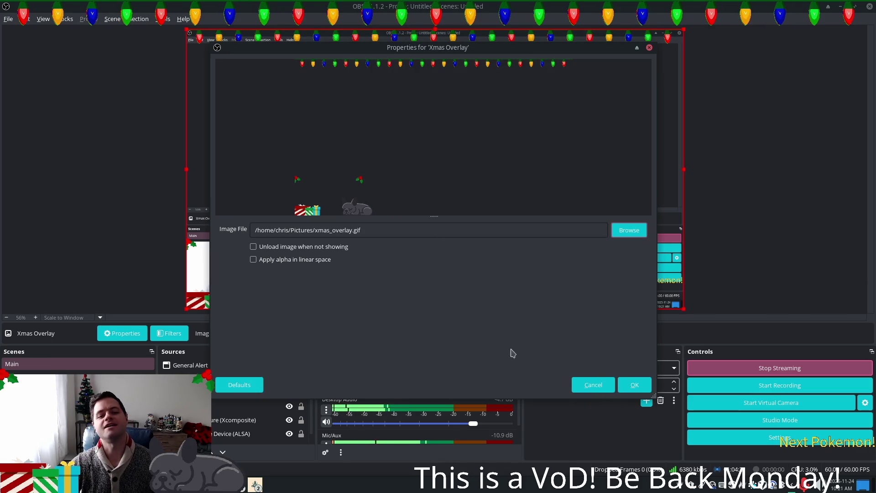
pyautogui.click(271, 264)
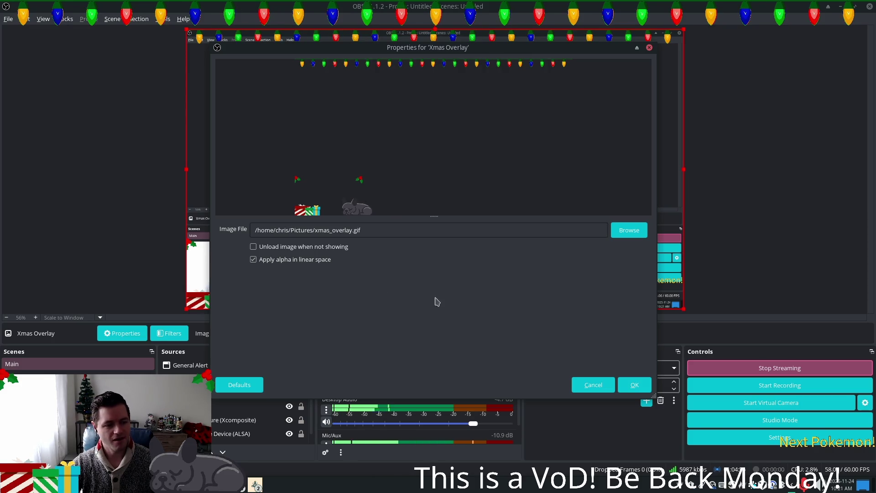
# Confirm the Xmas Overlay source settings and switch back to GIMP
pyautogui.click(632, 385)
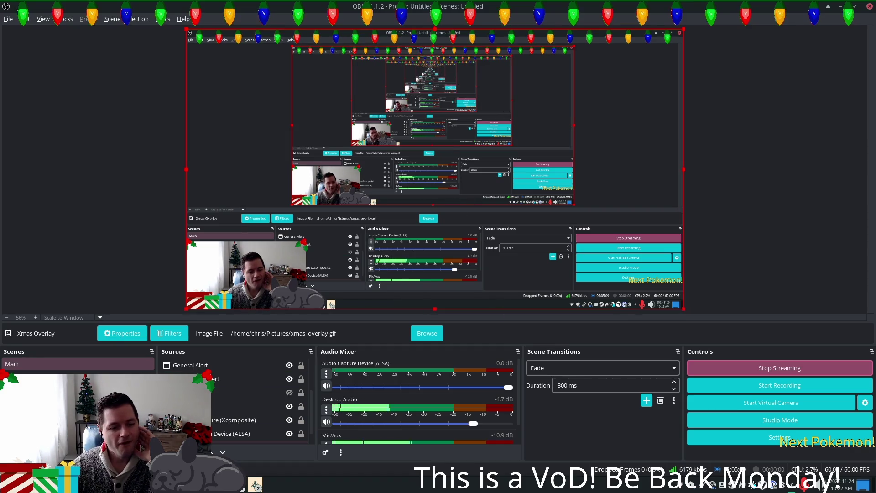
pyautogui.hotkey('alt', 'Tab')
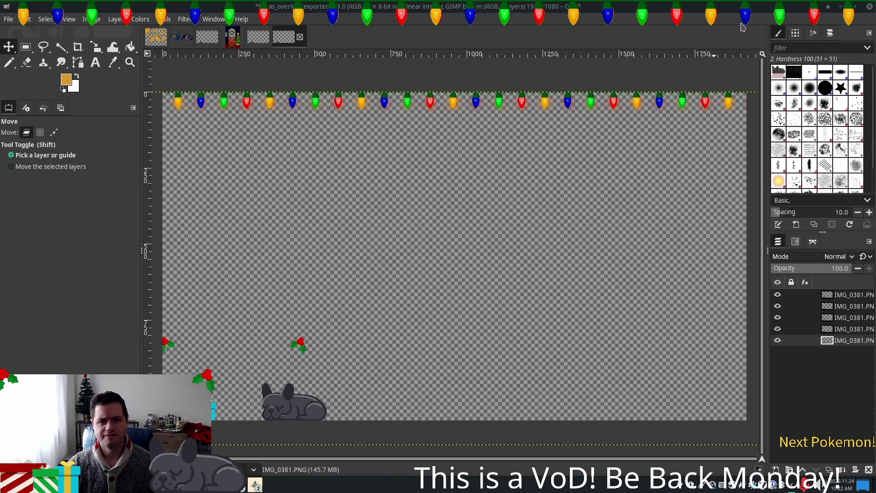
# Switch from GIMP to the Godot editor showing peer_player.gd
pyautogui.hotkey('alt', 'Tab')
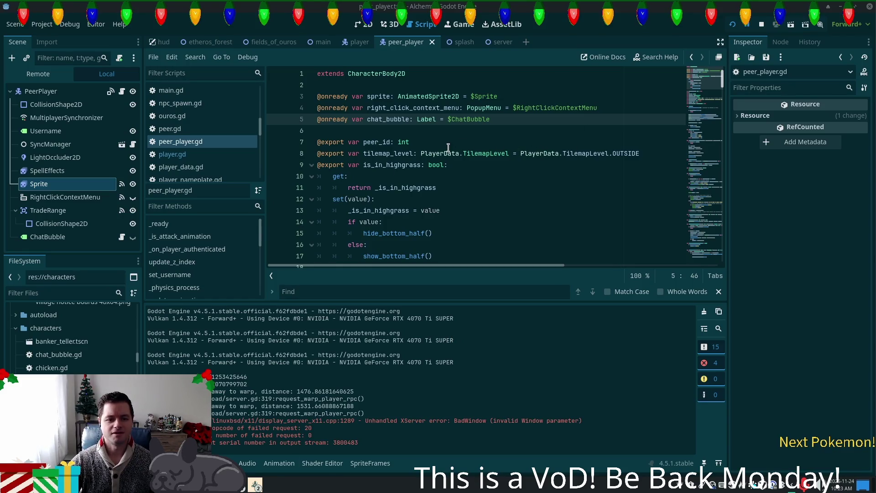
# Switch the Godot scene tab from peer_player to fields_of_ouros
pyautogui.hotkey('ctrl', 'shift', 'Tab')
pyautogui.hotkey('ctrl', 'shift', 'Tab')
pyautogui.hotkey('ctrl', 'shift', 'Tab')
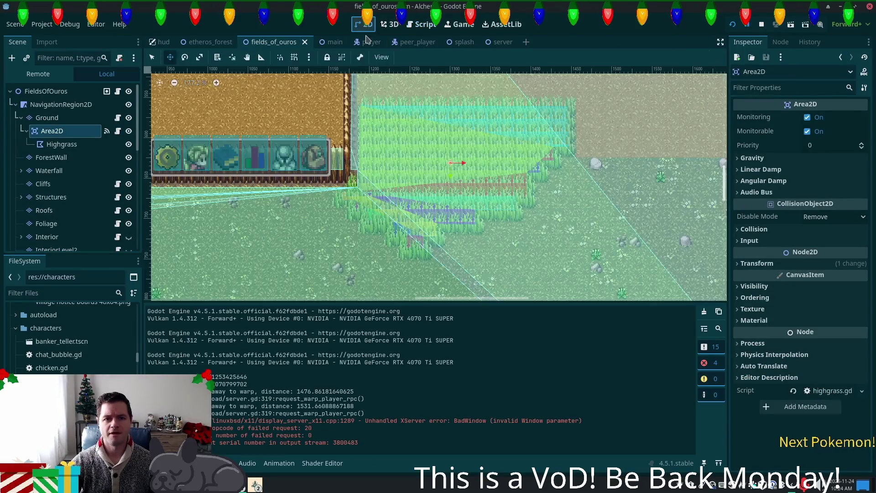
# In the 2D view east of the village, clear NavigationRegion2D's baked navigation polygon
pyautogui.click(368, 24)
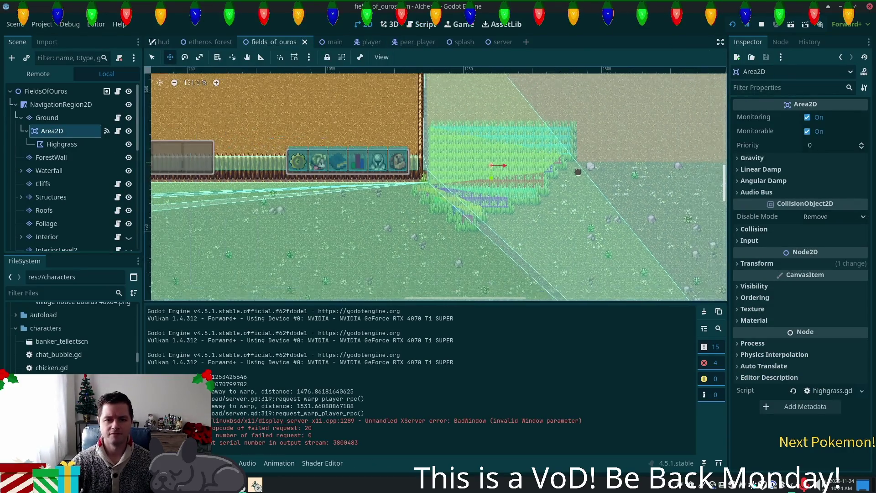
pyautogui.scroll(-2, 578, 172)
pyautogui.scroll(-2, 612, 165)
pyautogui.scroll(-1, 649, 169)
pyautogui.moveTo(689, 142); pyautogui.dragTo(450, 203)
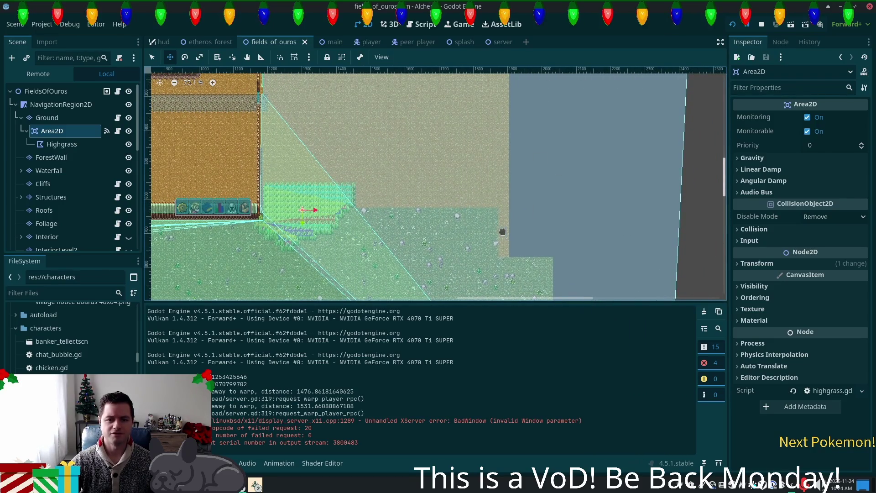
pyautogui.moveTo(413, 242)
pyautogui.mouseDown()
pyautogui.moveTo(617, 118)
pyautogui.moveTo(292, 210)
pyautogui.mouseUp()
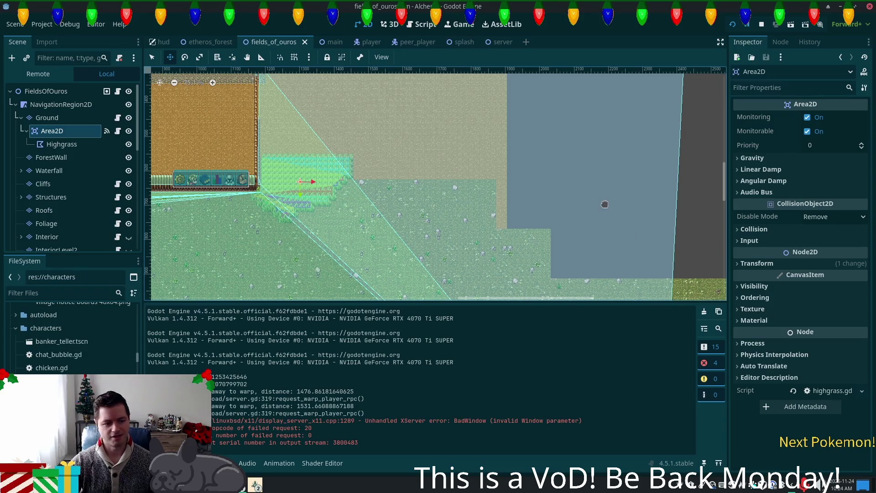
pyautogui.scroll(-5, 555, 216)
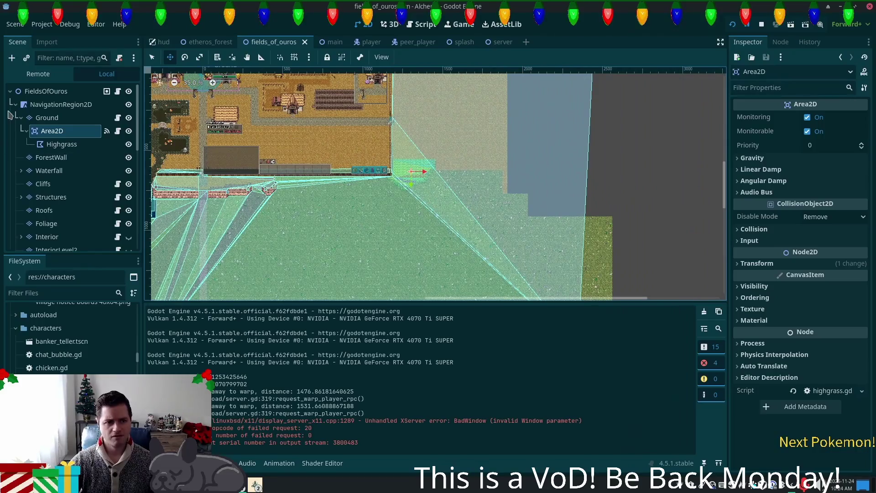
pyautogui.click(61, 104)
pyautogui.click(579, 57)
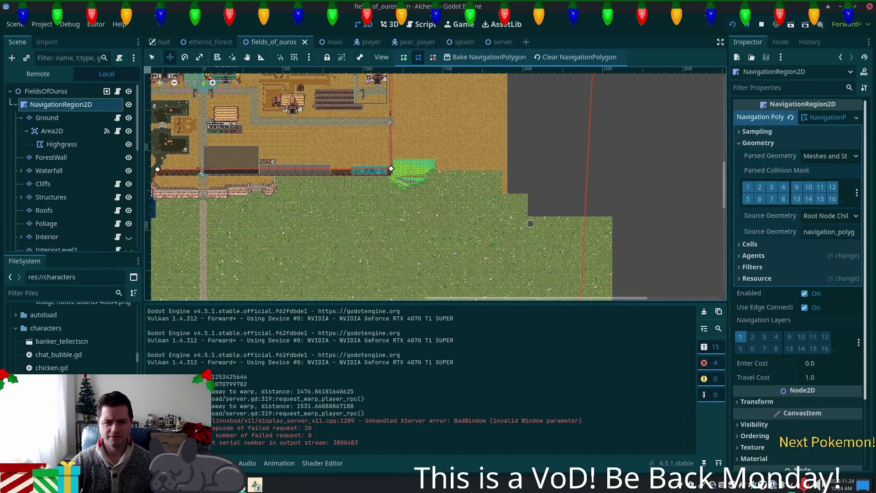
# Zoom in on the tall grass east of the village and select the Ground TileMapLayer for painting
pyautogui.scroll(-4, 529, 224)
pyautogui.moveTo(500, 215); pyautogui.dragTo(391, 222)
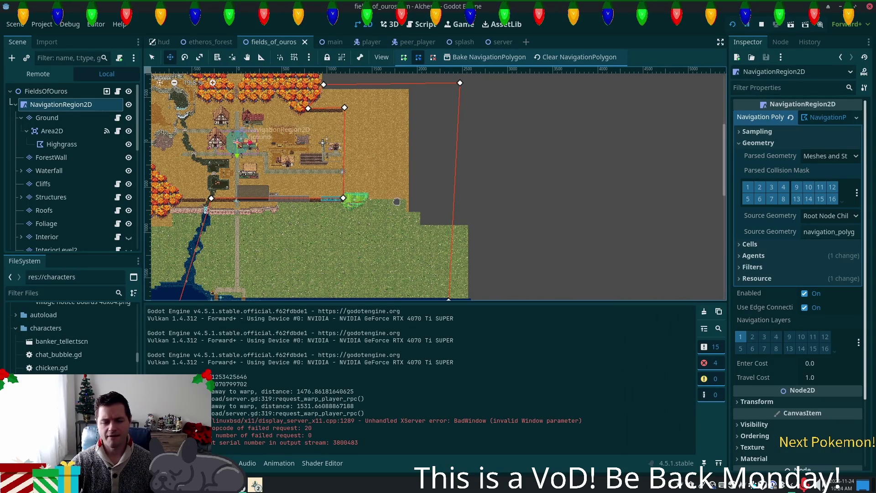
pyautogui.scroll(9, 397, 201)
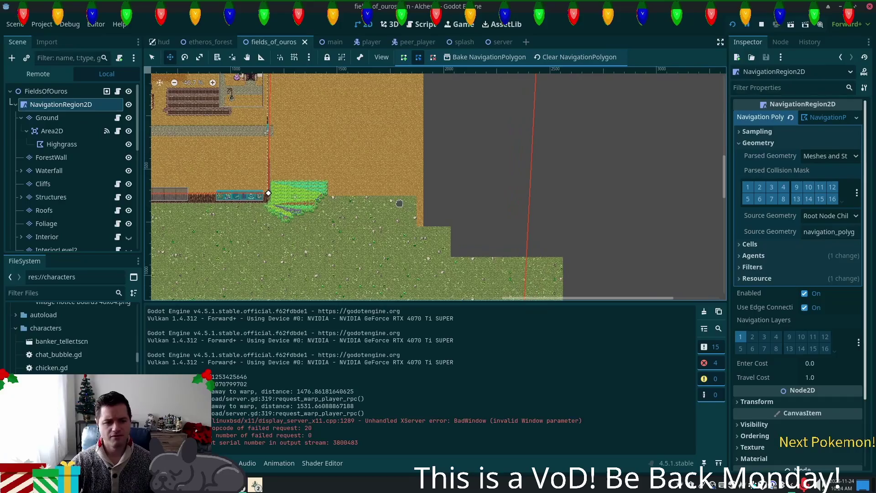
pyautogui.scroll(4, 399, 203)
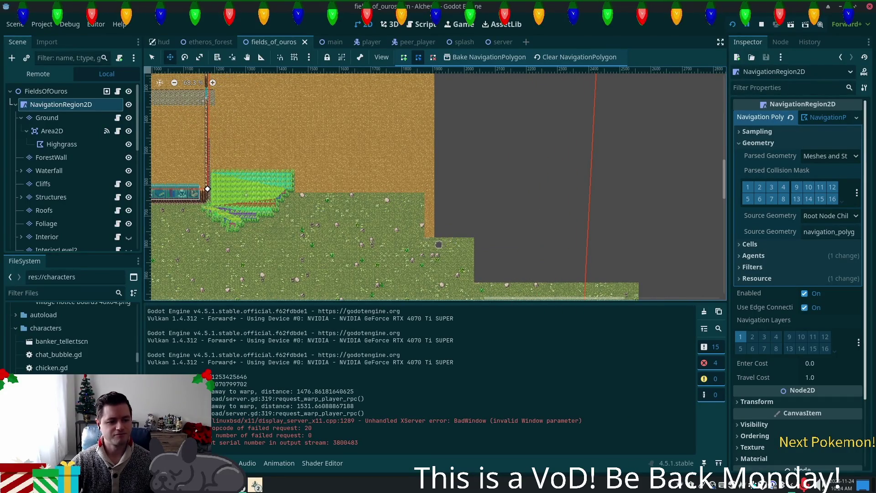
pyautogui.moveTo(377, 202); pyautogui.dragTo(409, 197)
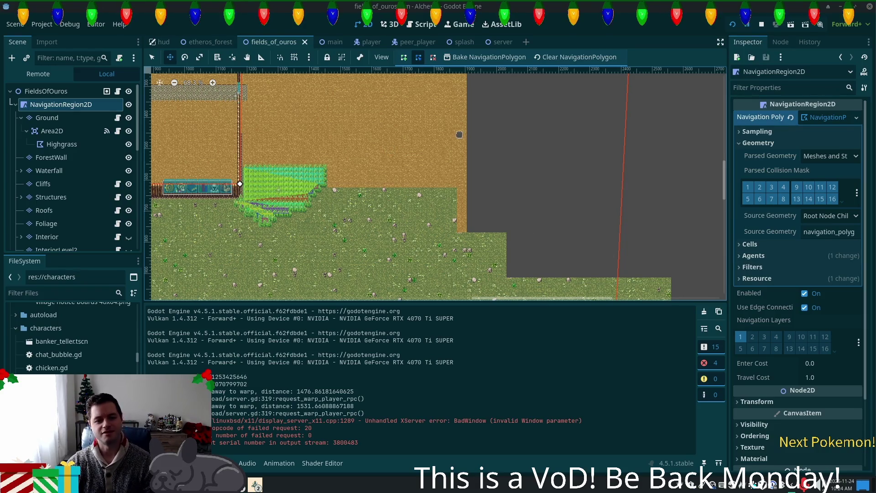
pyautogui.scroll(3, 429, 128)
pyautogui.scroll(3, 402, 192)
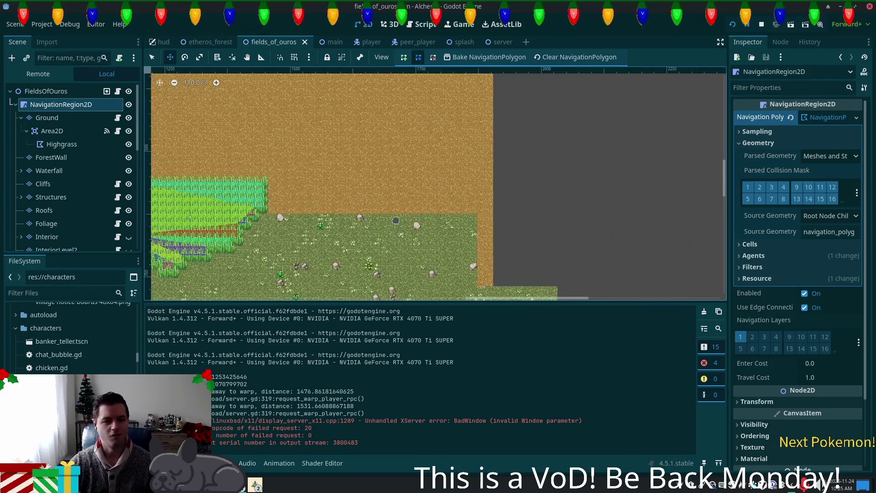
pyautogui.moveTo(379, 230)
pyautogui.mouseDown()
pyautogui.moveTo(433, 214)
pyautogui.moveTo(445, 200)
pyautogui.moveTo(438, 196)
pyautogui.moveTo(455, 190)
pyautogui.mouseUp()
pyautogui.scroll(2, 470, 201)
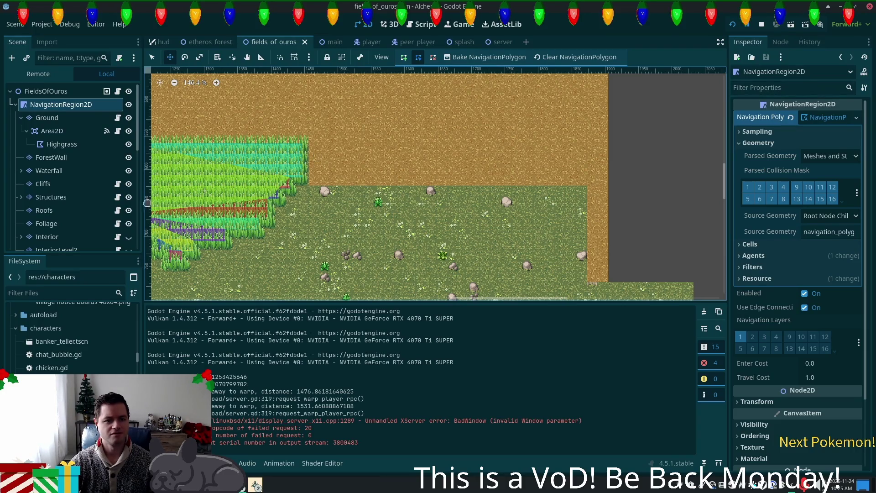
pyautogui.click(52, 148)
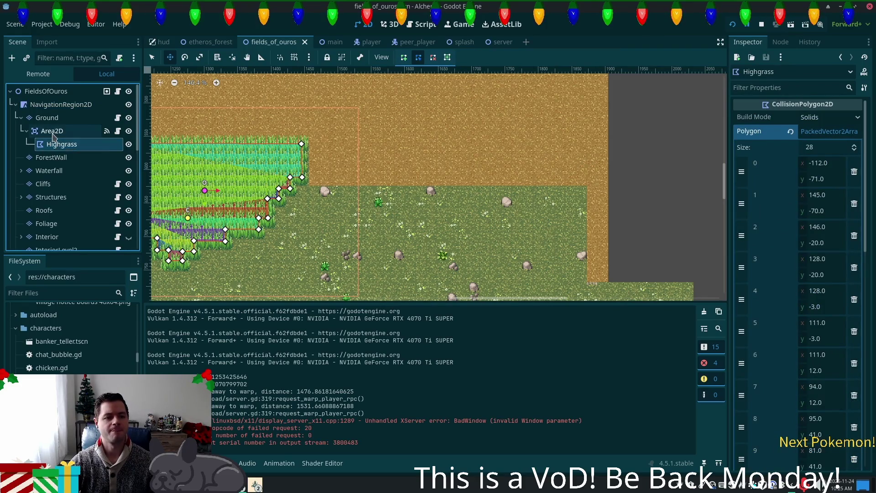
pyautogui.click(53, 134)
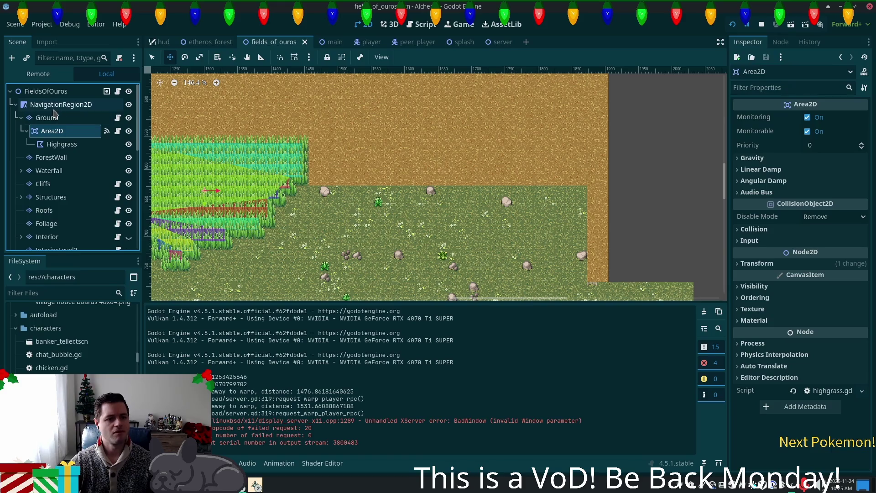
pyautogui.click(47, 118)
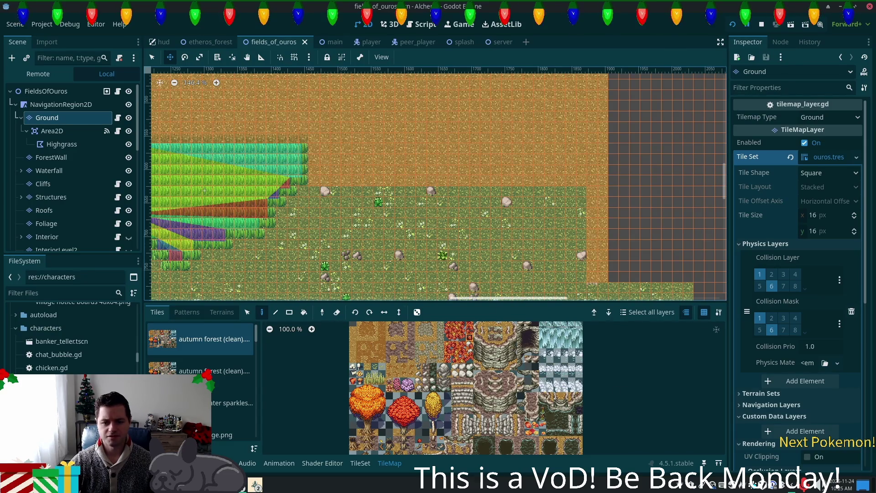
# Select the summer forest.png atlas in the TileMap Tiles list and zoom it onto the water tiles
pyautogui.scroll(-1, 527, 415)
pyautogui.scroll(2, 527, 416)
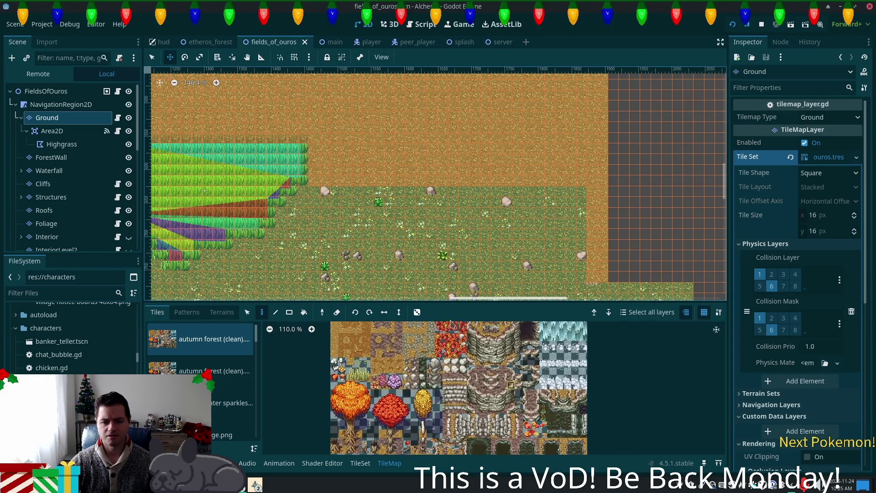
pyautogui.scroll(-3, 433, 182)
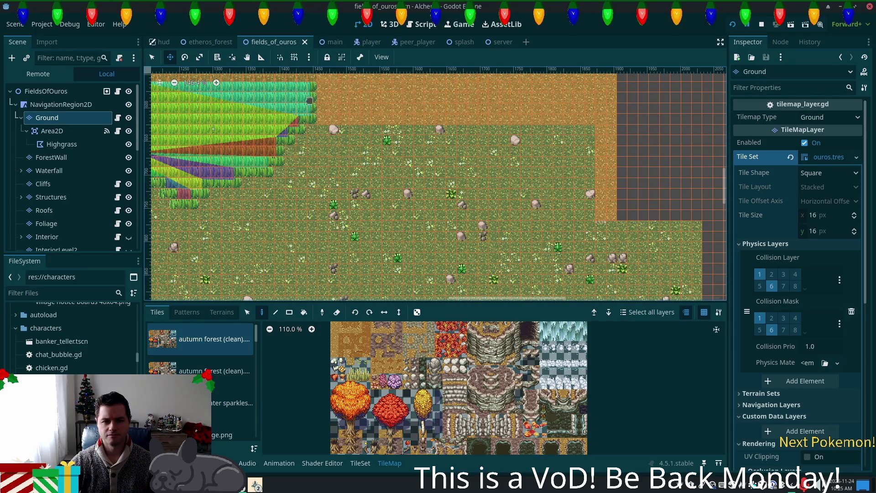
pyautogui.scroll(2, 319, 114)
pyautogui.scroll(6, 335, 125)
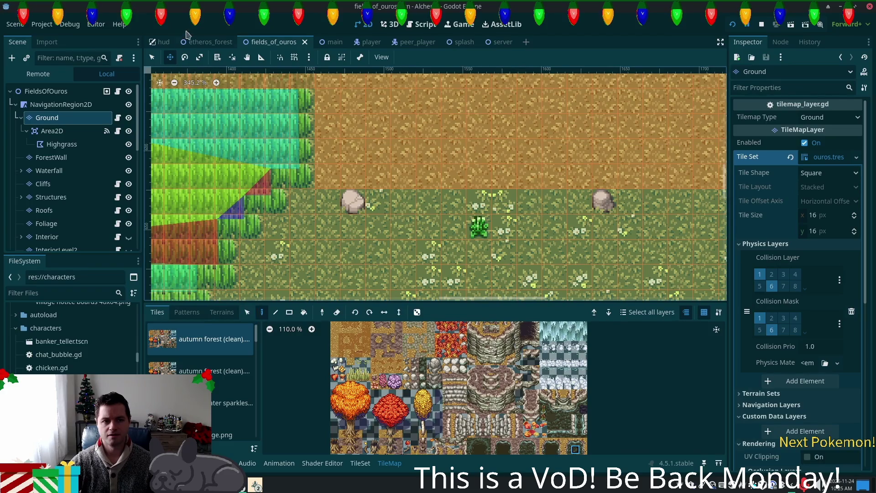
pyautogui.click(152, 57)
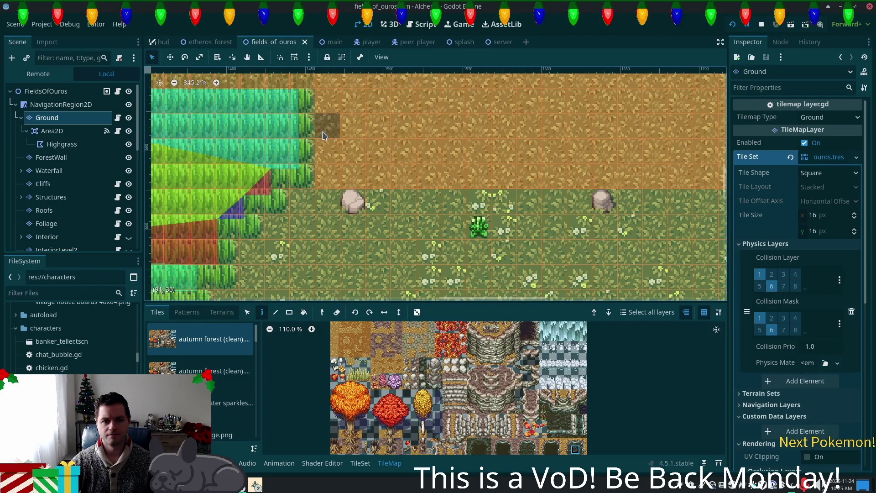
pyautogui.scroll(-2, 593, 453)
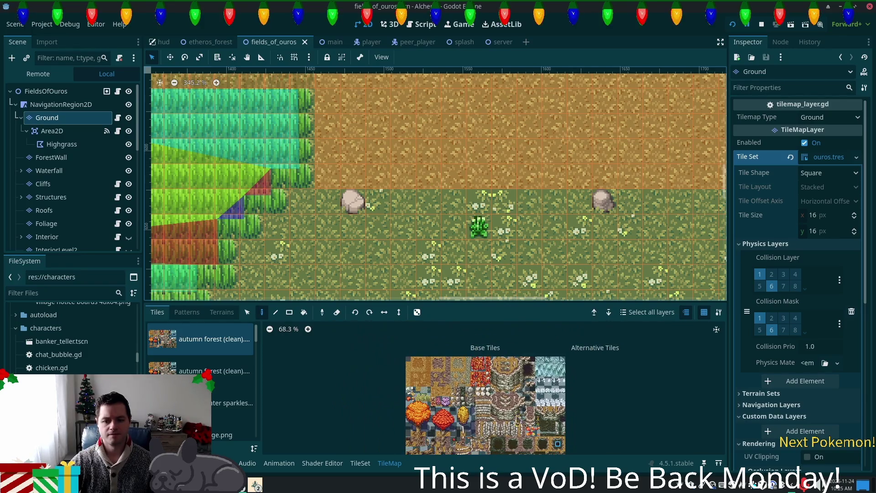
pyautogui.scroll(-1, 503, 423)
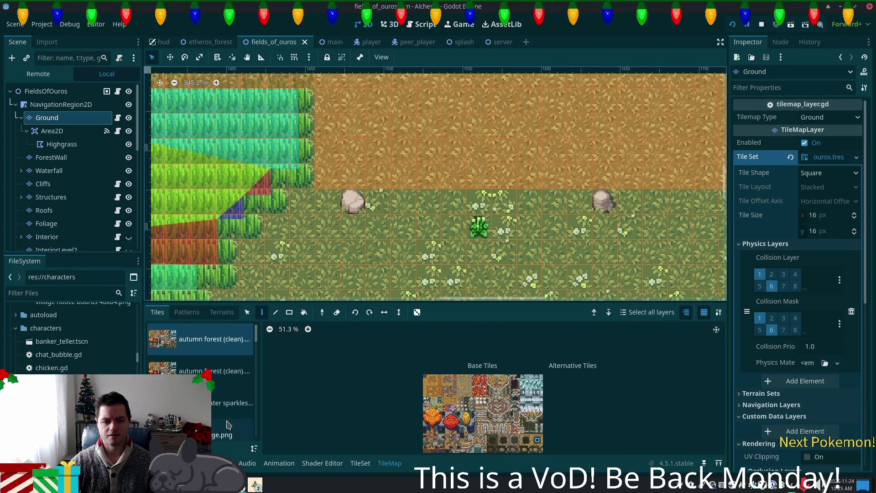
pyautogui.scroll(-5, 251, 402)
pyautogui.scroll(-5, 253, 410)
pyautogui.moveTo(251, 434); pyautogui.dragTo(254, 419)
pyautogui.scroll(2, 234, 422)
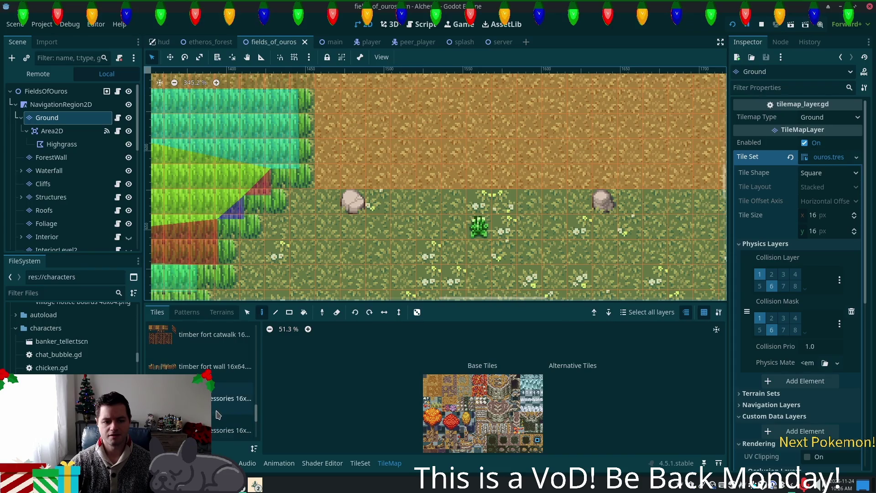
pyautogui.click(159, 340)
pyautogui.scroll(-1, 519, 449)
pyautogui.scroll(4, 525, 445)
pyautogui.scroll(8, 529, 442)
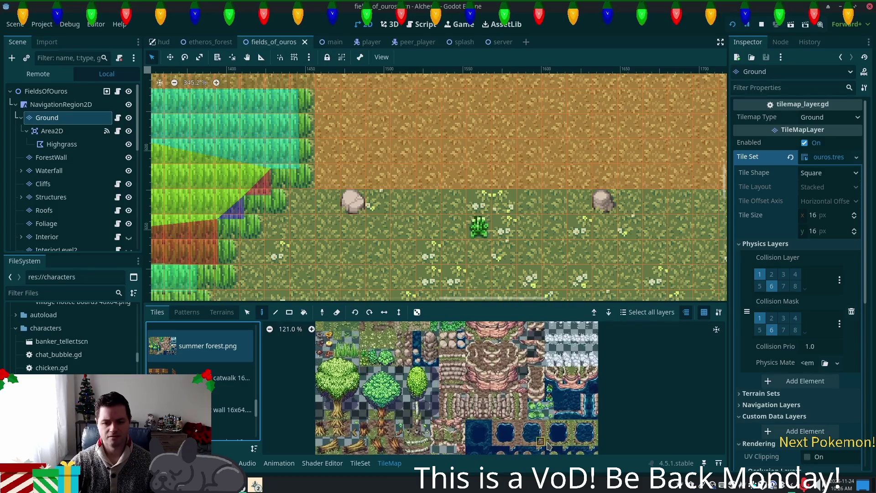
# Paint a dark water tile beside the cliff, with a two-tile rooty water edge below it
pyautogui.click(644, 418)
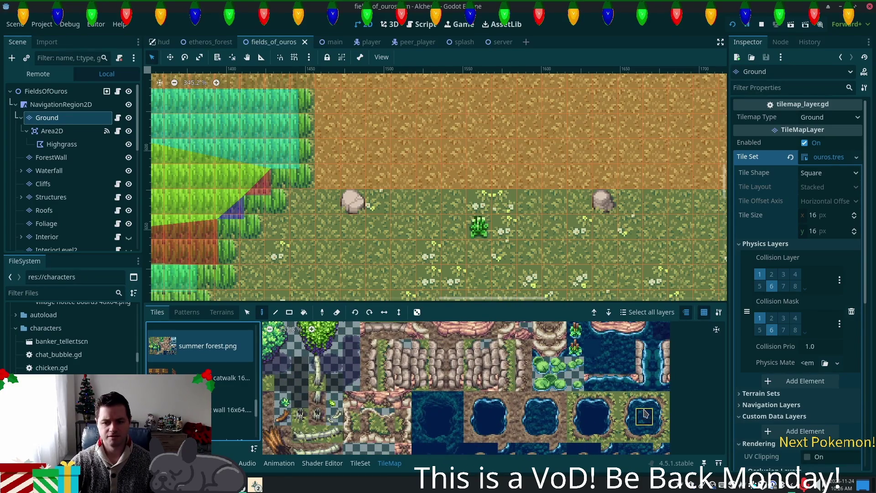
pyautogui.click(327, 152)
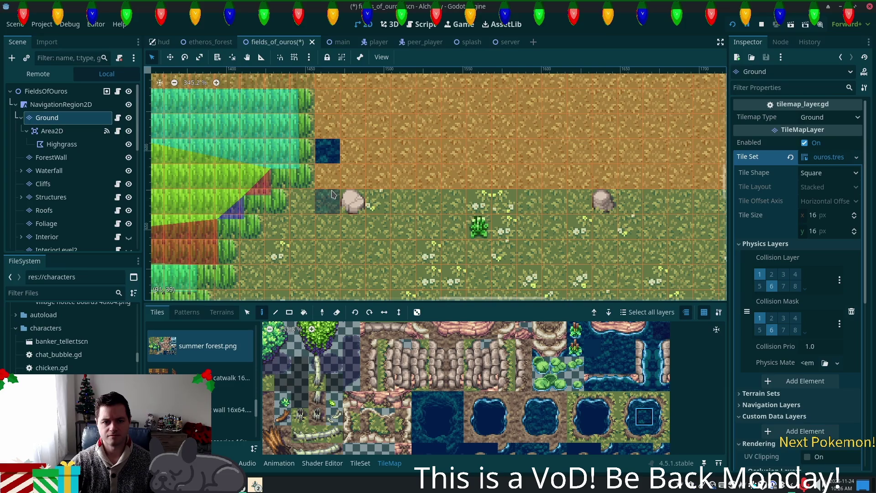
pyautogui.click(626, 434)
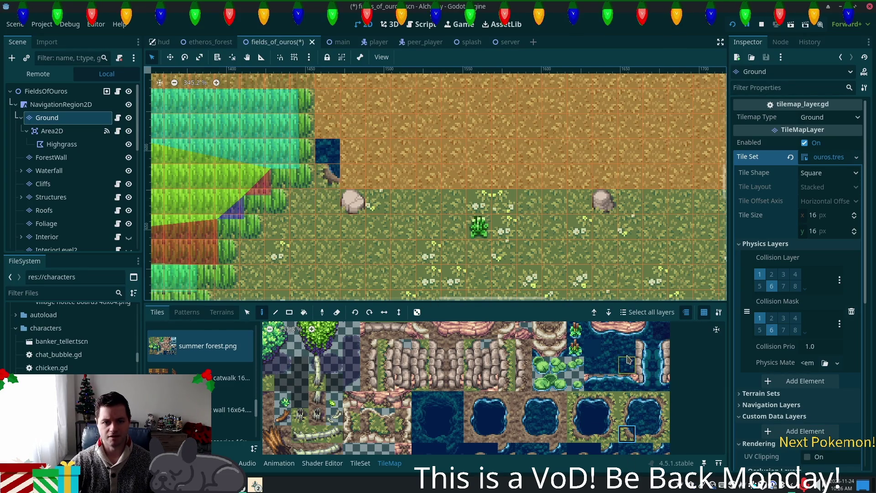
pyautogui.keyDown('shift'); pyautogui.click(626, 416); pyautogui.keyUp('shift')
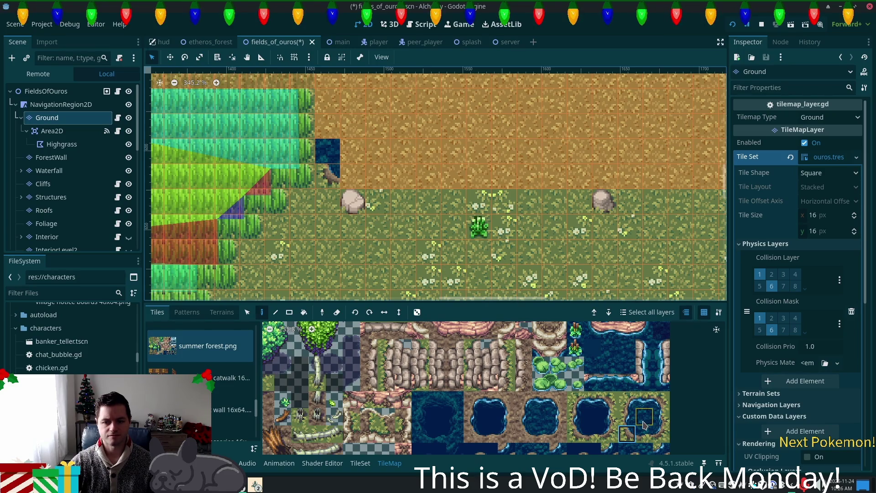
pyautogui.scroll(-2, 644, 422)
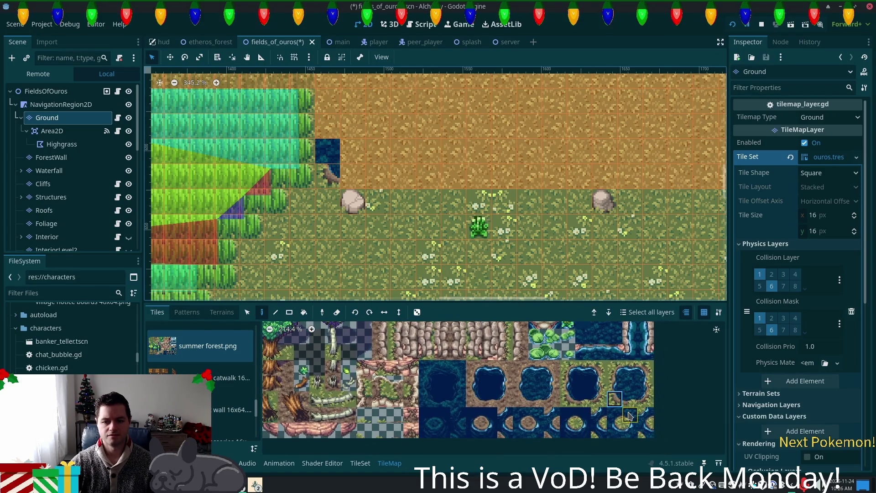
pyautogui.click(328, 175)
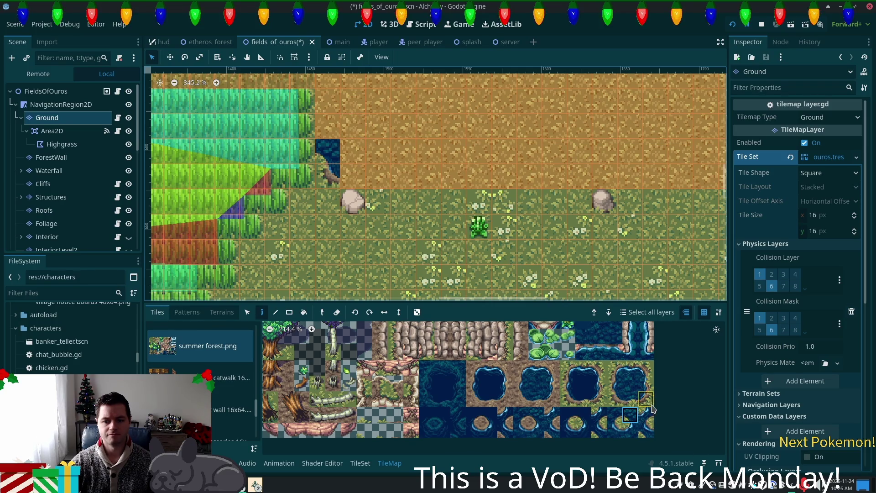
# Paint one more dark water cell above the first water tile
pyautogui.click(630, 384)
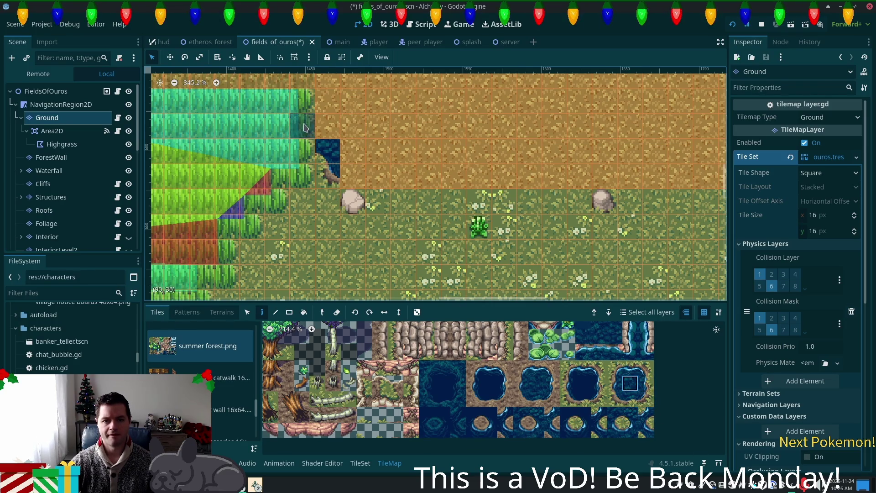
pyautogui.click(320, 130)
pyautogui.scroll(5, 505, 227)
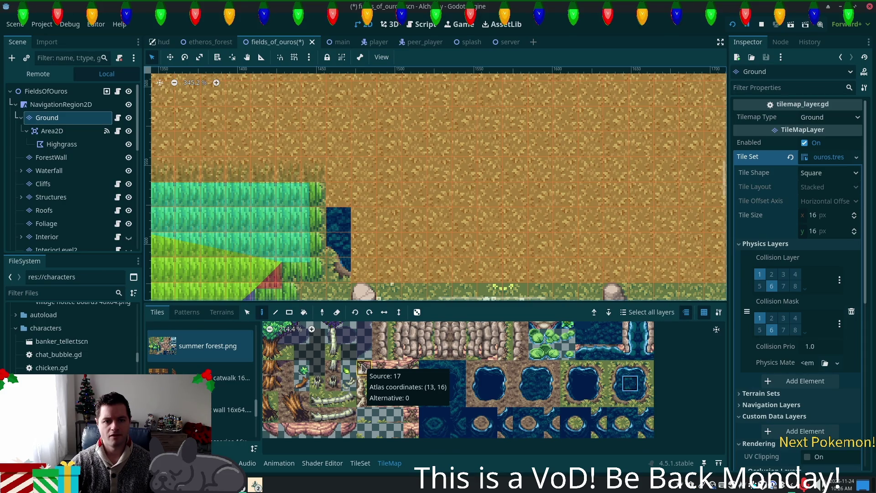
pyautogui.scroll(5, 218, 397)
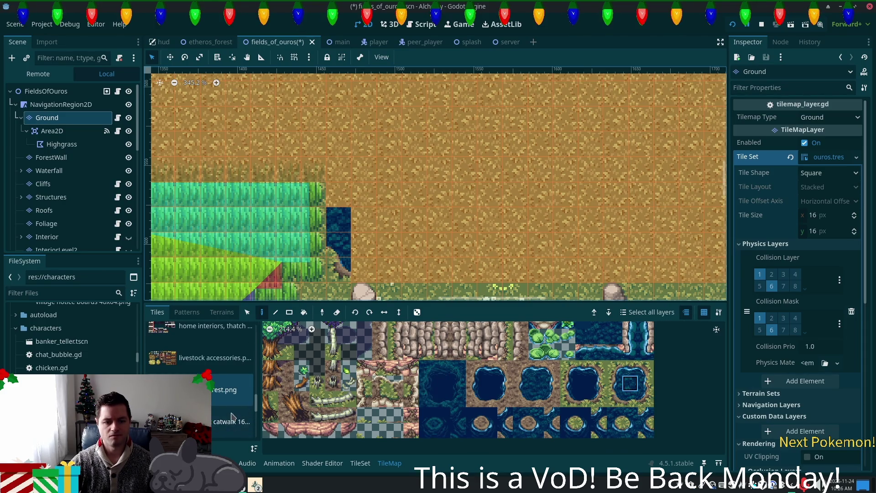
# Paint autumn forest (clean) dark cliff-edge tiles stacked above the water column
pyautogui.click(189, 349)
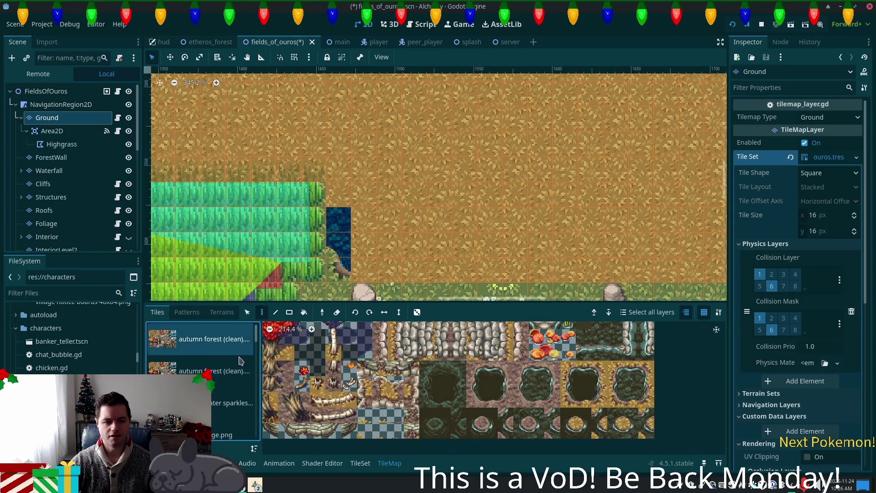
pyautogui.click(619, 385)
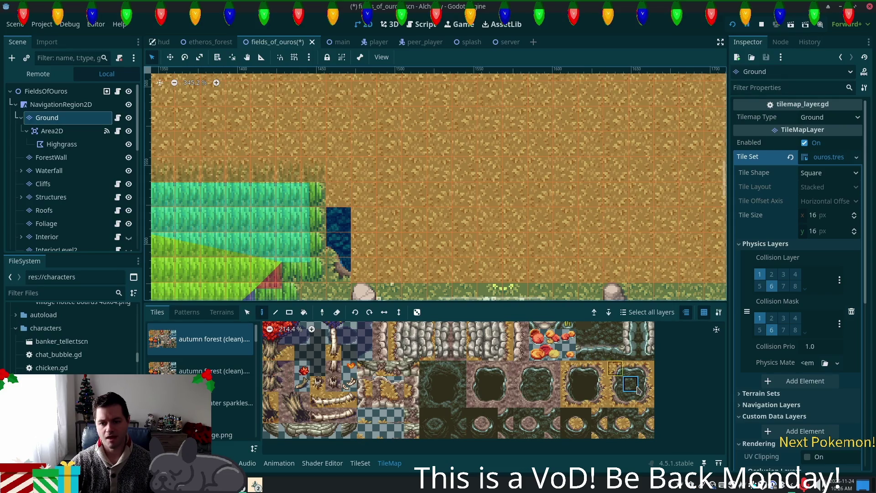
pyautogui.click(339, 195)
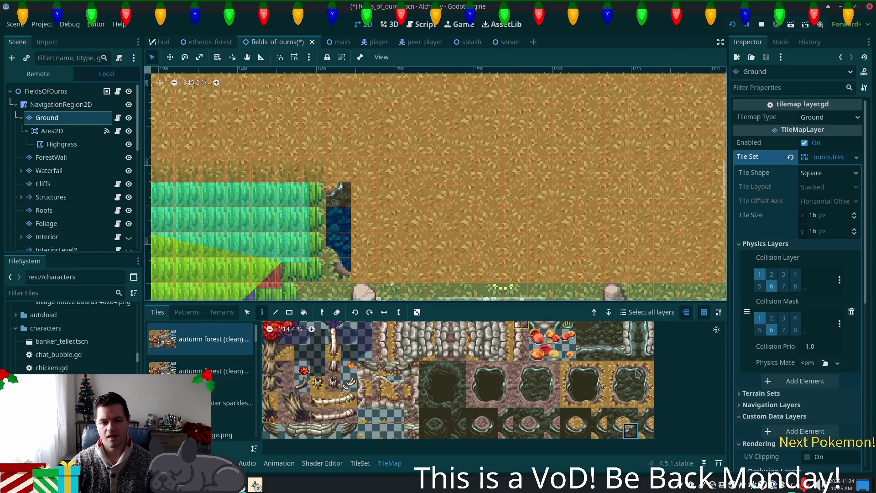
pyautogui.moveTo(614, 370); pyautogui.dragTo(599, 353)
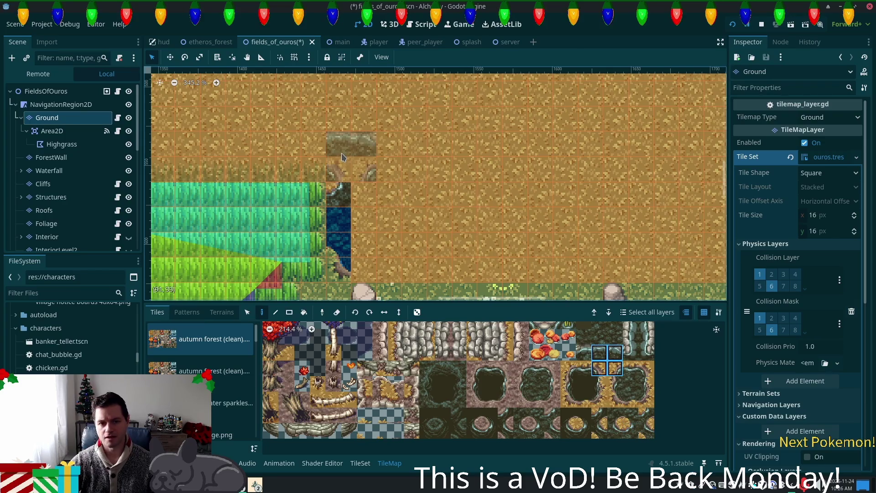
pyautogui.click(631, 368)
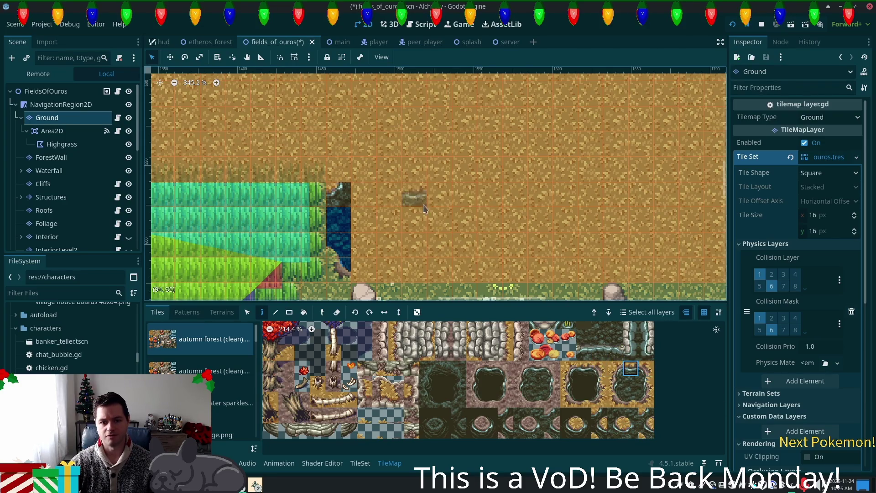
pyautogui.click(616, 384)
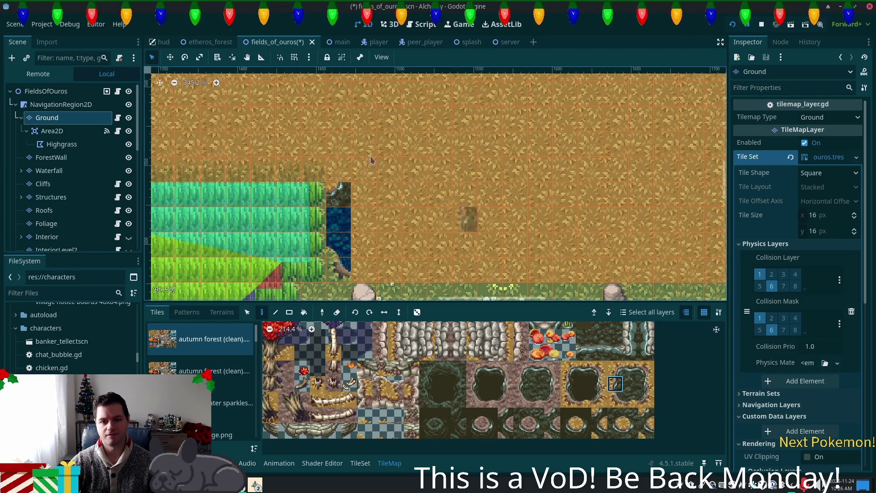
pyautogui.click(339, 165)
pyautogui.moveTo(614, 368); pyautogui.dragTo(615, 352)
pyautogui.click(615, 368)
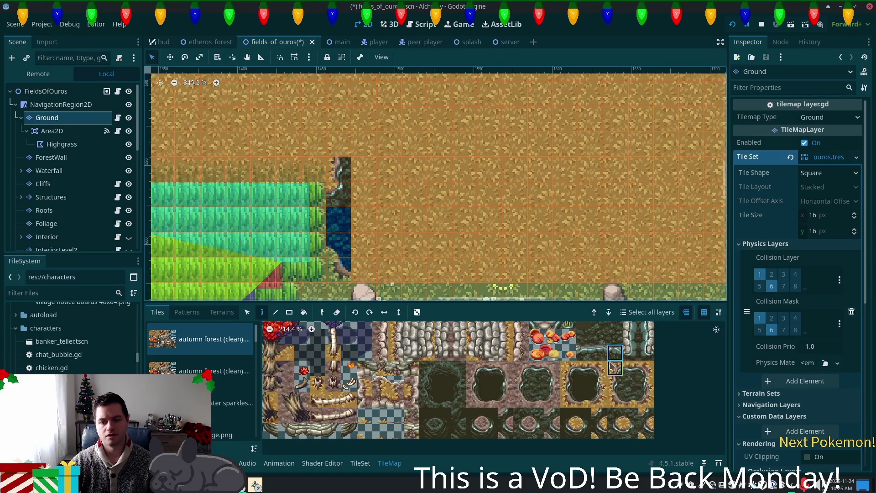
pyautogui.click(340, 145)
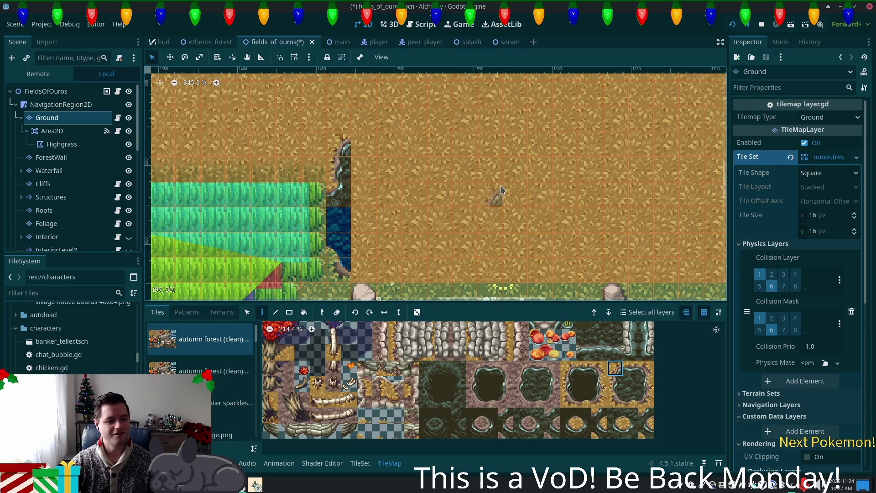
# Add a cliff corner so the edge steps right, with cliff tiles stacked above it
pyautogui.scroll(-1, 511, 191)
pyautogui.scroll(3, 471, 170)
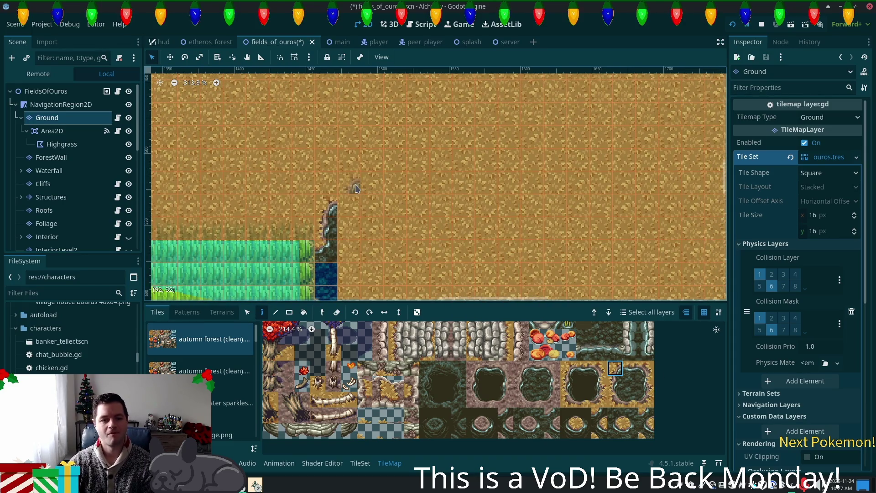
pyautogui.click(631, 430)
pyautogui.click(352, 202)
pyautogui.click(350, 183)
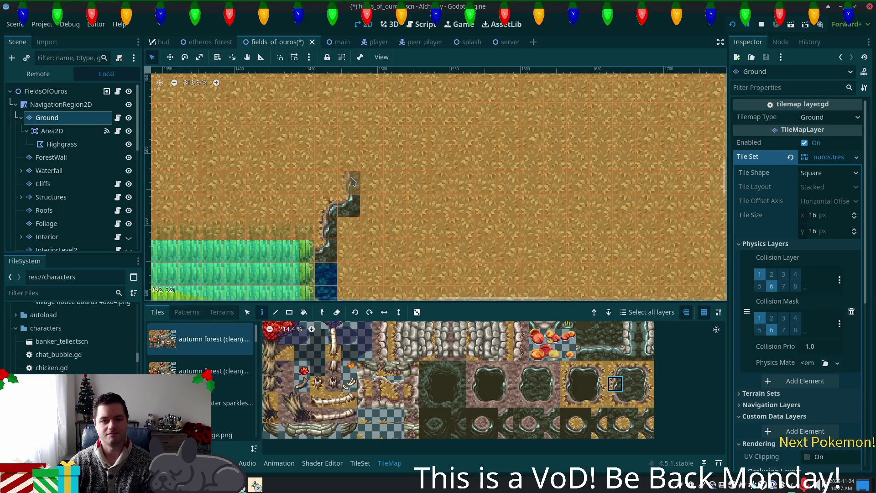
pyautogui.click(631, 416)
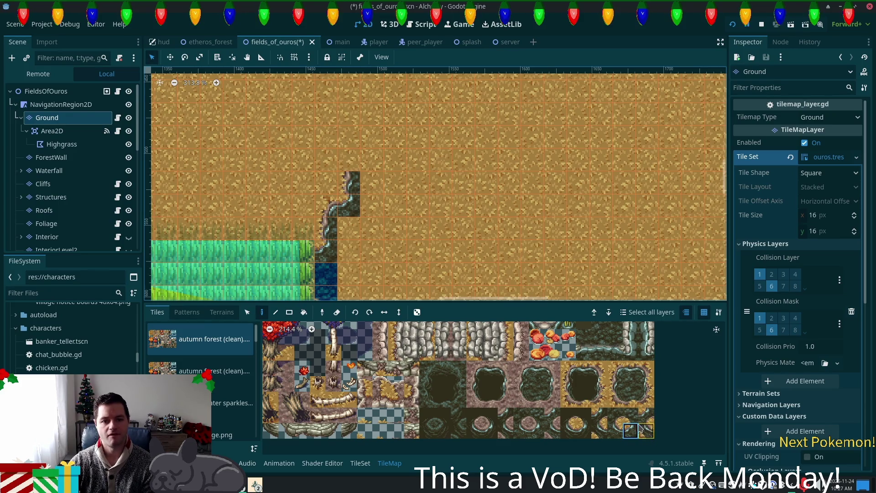
pyautogui.click(614, 370)
pyautogui.click(351, 160)
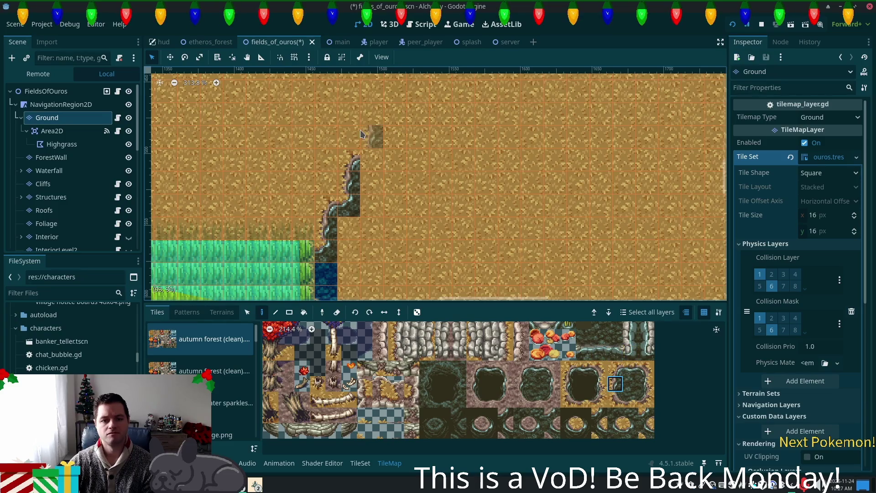
# Place a second corner step to the right and extend that cliff column two tiles upward
pyautogui.click(631, 430)
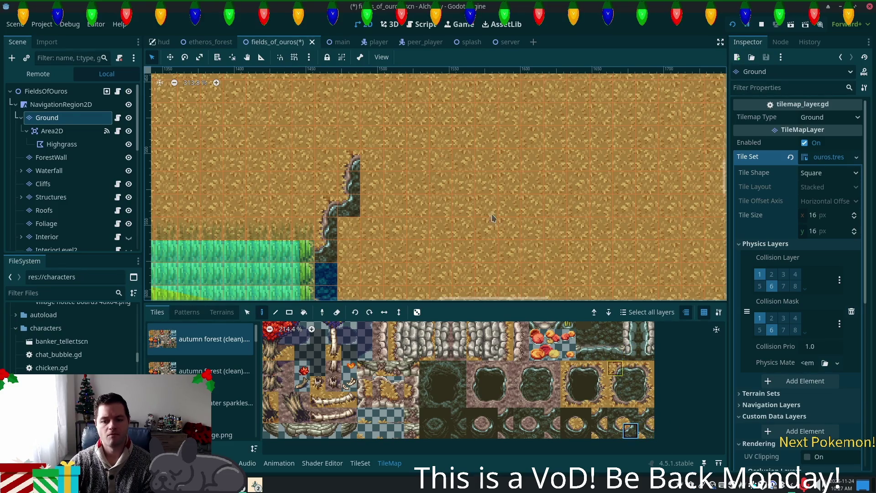
pyautogui.click(372, 159)
pyautogui.click(615, 382)
pyautogui.moveTo(369, 135); pyautogui.dragTo(371, 114)
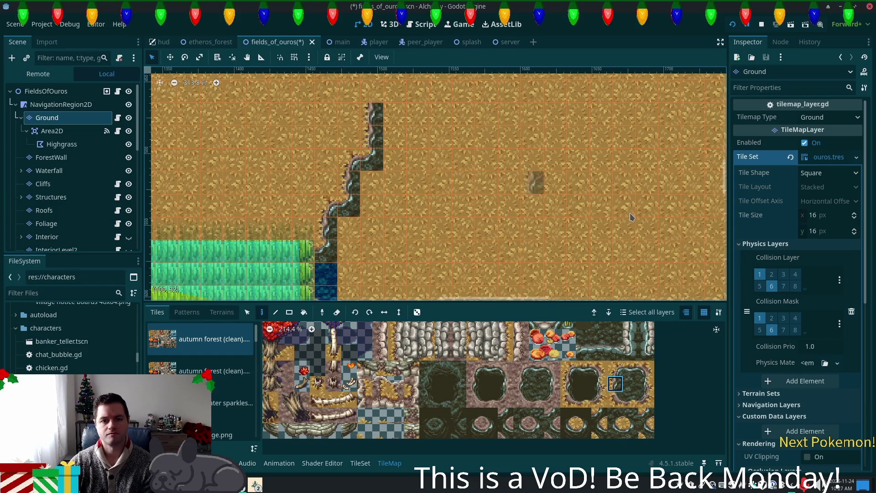
pyautogui.scroll(3, 607, 246)
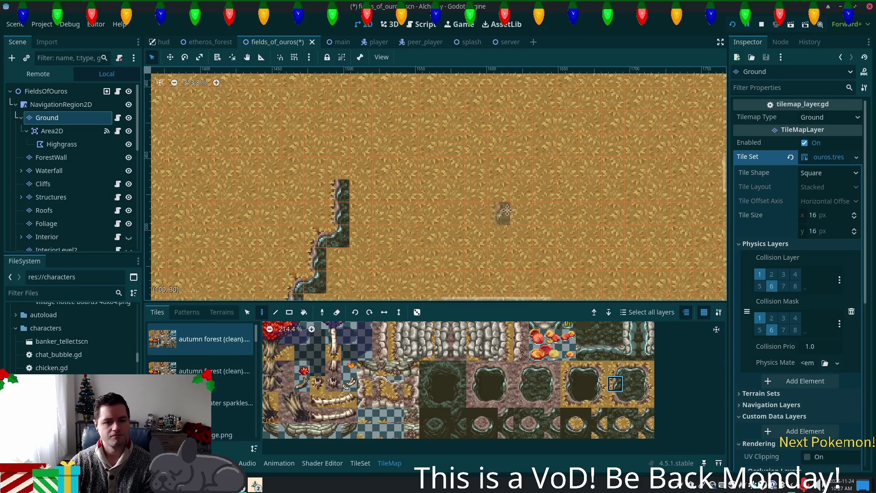
pyautogui.scroll(-4, 502, 211)
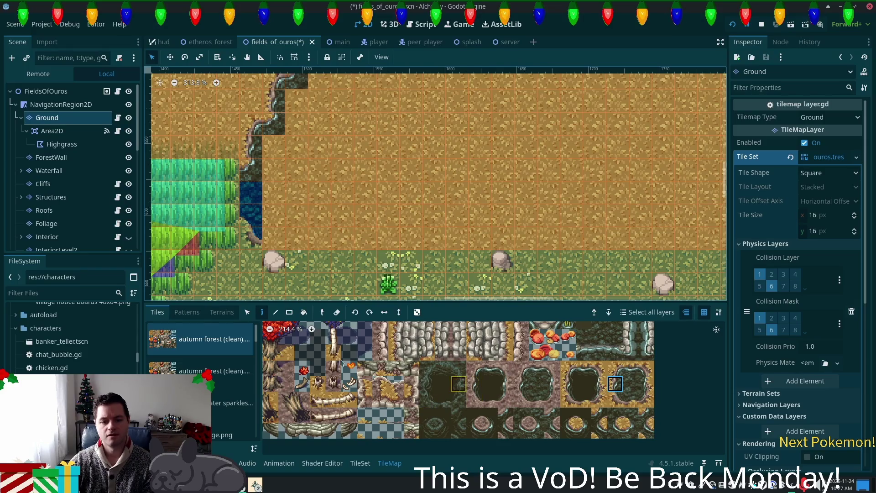
# Drag-paint the forest tileset's deep water tile in a wide band across the dirt plateau
pyautogui.scroll(-5, 226, 397)
pyautogui.scroll(-5, 242, 379)
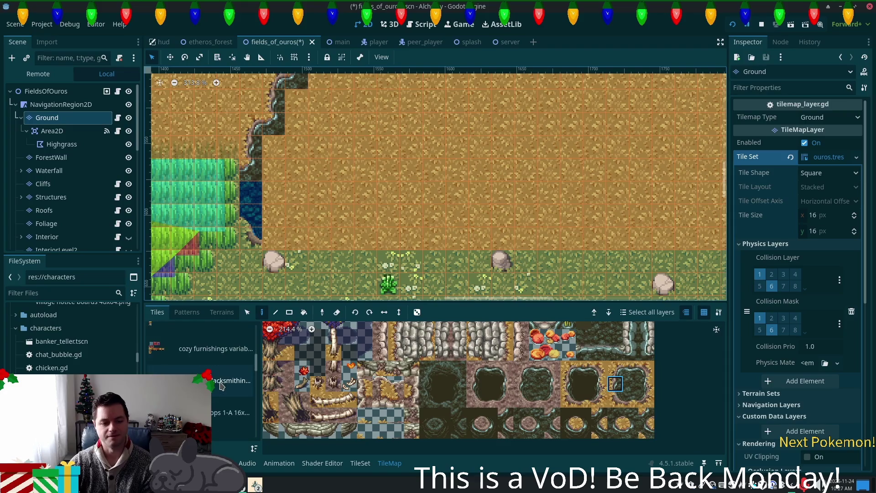
pyautogui.scroll(-8, 214, 408)
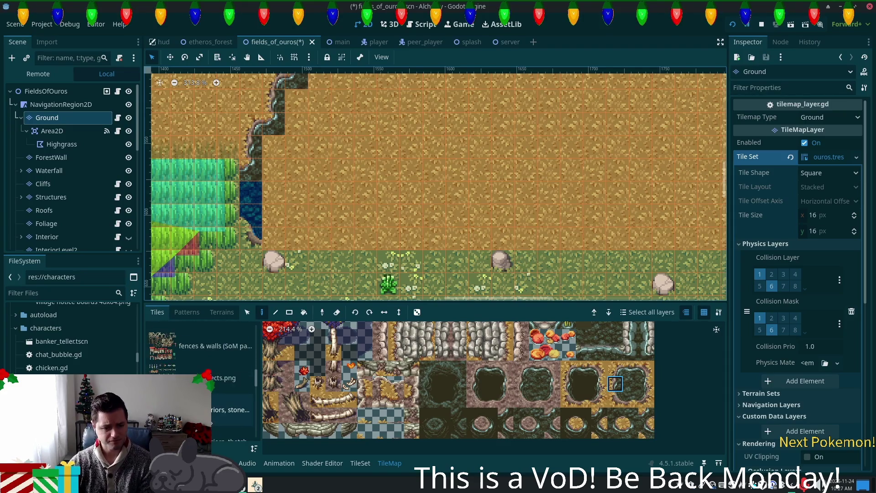
pyautogui.scroll(-5, 217, 407)
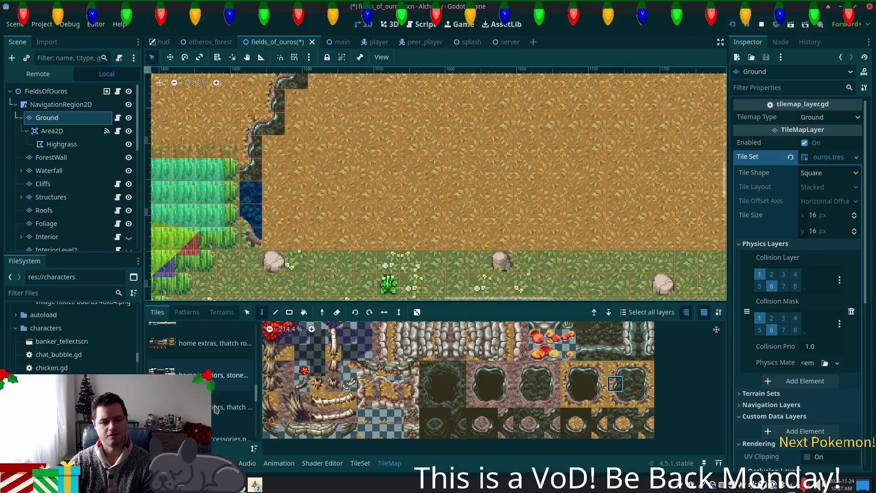
pyautogui.click(214, 384)
pyautogui.click(630, 383)
pyautogui.moveTo(274, 192)
pyautogui.mouseDown()
pyautogui.moveTo(296, 169)
pyautogui.moveTo(335, 181)
pyautogui.moveTo(342, 193)
pyautogui.moveTo(367, 153)
pyautogui.moveTo(347, 155)
pyautogui.moveTo(372, 159)
pyautogui.moveTo(370, 119)
pyautogui.moveTo(502, 146)
pyautogui.moveTo(456, 151)
pyautogui.moveTo(411, 193)
pyautogui.moveTo(319, 215)
pyautogui.moveTo(274, 215)
pyautogui.moveTo(538, 178)
pyautogui.moveTo(493, 189)
pyautogui.moveTo(580, 215)
pyautogui.moveTo(607, 137)
pyautogui.moveTo(536, 196)
pyautogui.moveTo(593, 169)
pyautogui.mouseUp()
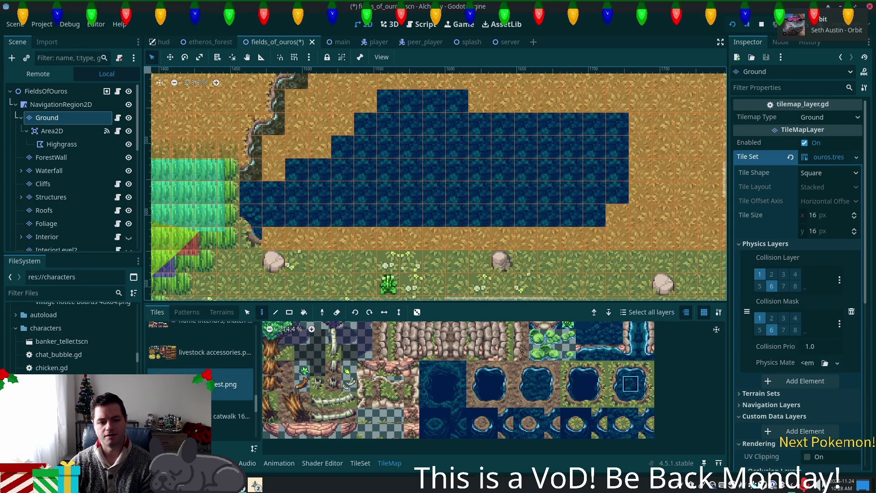
pyautogui.scroll(5, 214, 376)
pyautogui.scroll(5, 213, 375)
pyautogui.scroll(5, 210, 373)
# Paint autumn forest dark rocky ground above the pond and along its edge
pyautogui.click(203, 343)
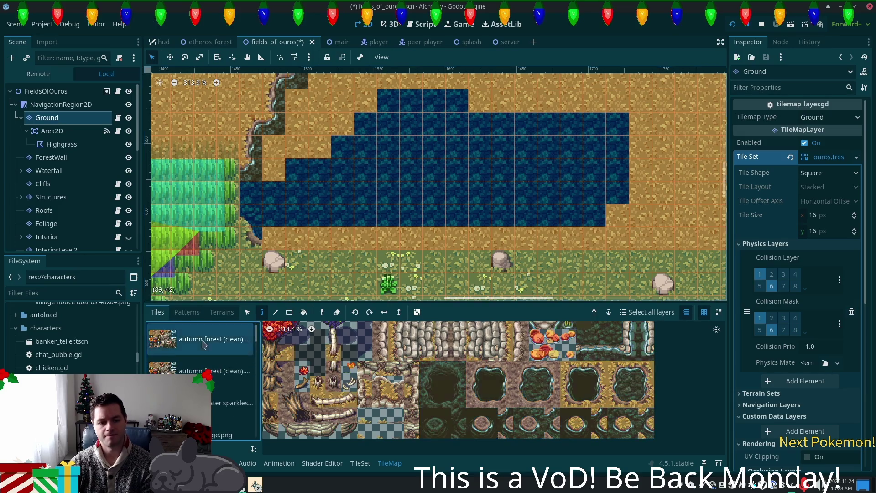
pyautogui.click(630, 391)
pyautogui.moveTo(297, 126)
pyautogui.mouseDown()
pyautogui.moveTo(274, 146)
pyautogui.moveTo(274, 169)
pyautogui.moveTo(299, 121)
pyautogui.moveTo(319, 147)
pyautogui.moveTo(372, 101)
pyautogui.mouseUp()
pyautogui.moveTo(478, 110); pyautogui.dragTo(468, 224)
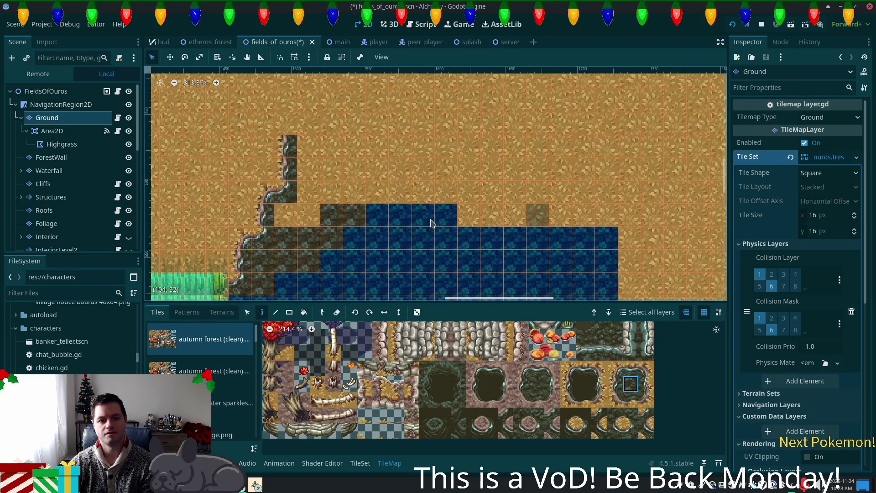
pyautogui.click(300, 217)
pyautogui.click(329, 194)
pyautogui.moveTo(390, 164)
pyautogui.mouseDown()
pyautogui.moveTo(340, 195)
pyautogui.moveTo(379, 168)
pyautogui.moveTo(308, 168)
pyautogui.mouseUp()
pyautogui.click(296, 215)
# Extend the dark rocky tiles along the top edge and fill the pond's corner with rock
pyautogui.scroll(-3, 467, 260)
pyautogui.scroll(-2, 467, 261)
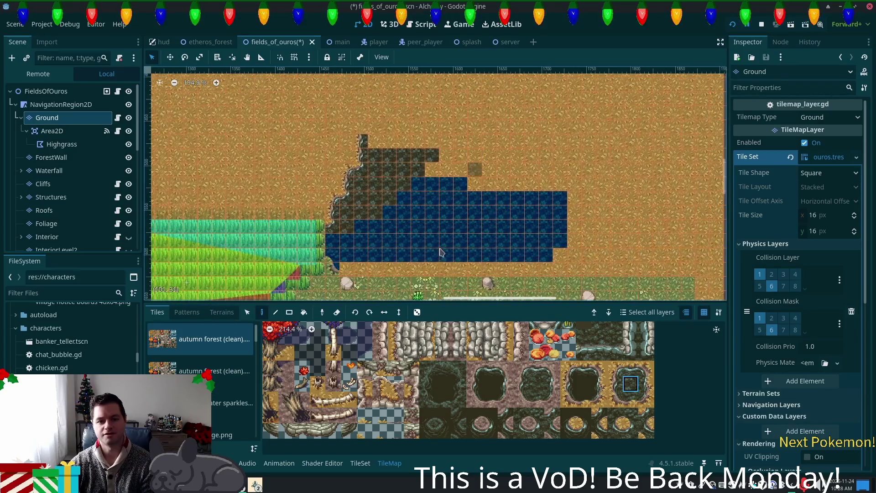
pyautogui.scroll(-3, 420, 152)
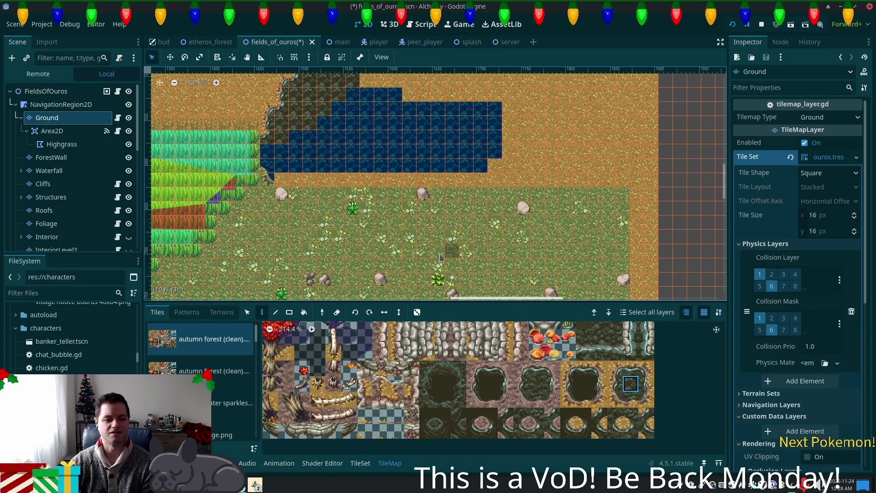
pyautogui.scroll(2, 420, 274)
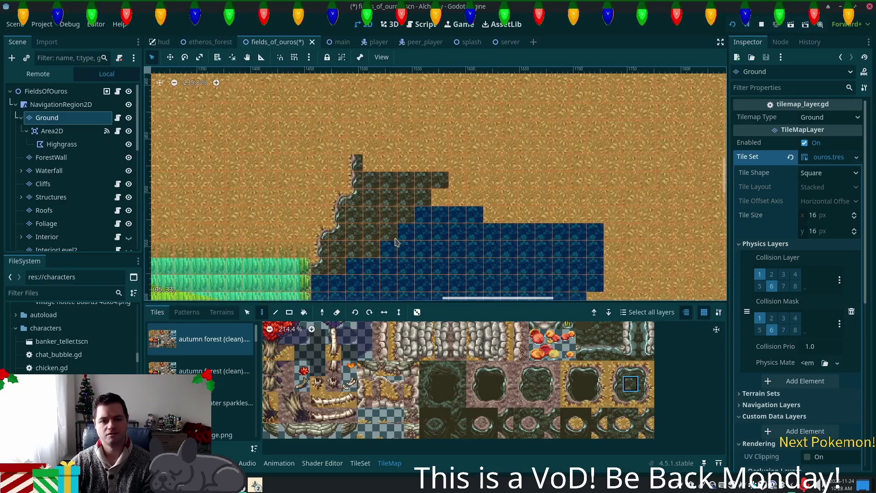
pyautogui.scroll(2, 395, 242)
pyautogui.moveTo(361, 147)
pyautogui.mouseDown()
pyautogui.moveTo(438, 142)
pyautogui.moveTo(379, 137)
pyautogui.moveTo(367, 149)
pyautogui.moveTo(534, 168)
pyautogui.moveTo(520, 124)
pyautogui.moveTo(566, 119)
pyautogui.moveTo(570, 150)
pyautogui.moveTo(595, 105)
pyautogui.moveTo(486, 84)
pyautogui.mouseUp()
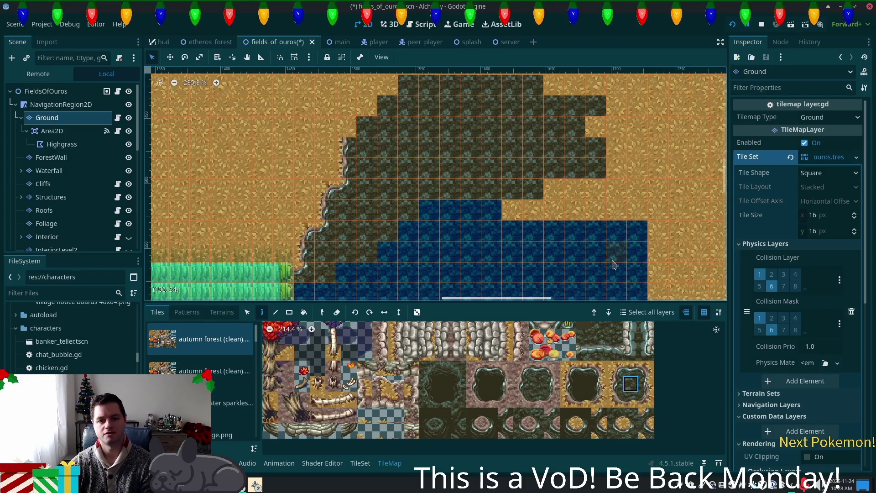
pyautogui.scroll(-4, 375, 231)
pyautogui.hscroll(3, 375, 231)
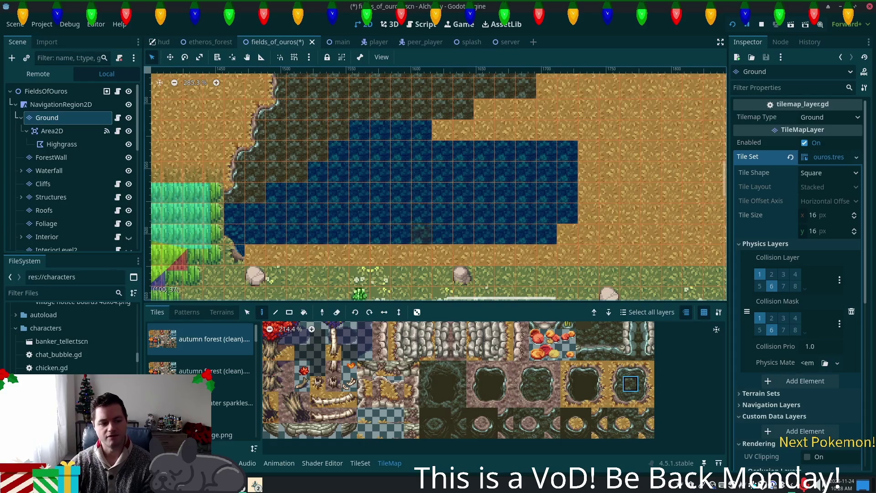
pyautogui.scroll(3, 665, 441)
pyautogui.hscroll(-3, 665, 441)
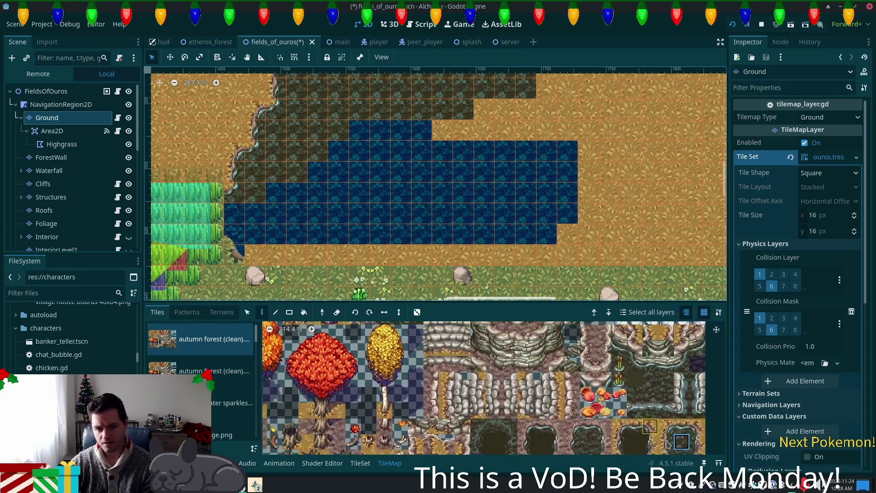
pyautogui.scroll(3, 665, 440)
pyautogui.hscroll(-4, 666, 441)
pyautogui.click(454, 342)
pyautogui.click(260, 187)
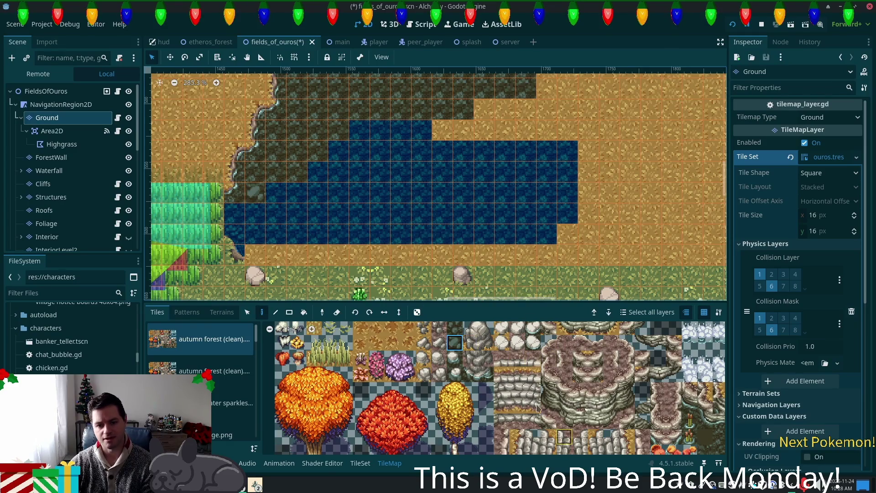
# Look at the summer forest rock-in-water and plain water tiles, then select the FieldsOfOuros root
pyautogui.scroll(-5, 218, 408)
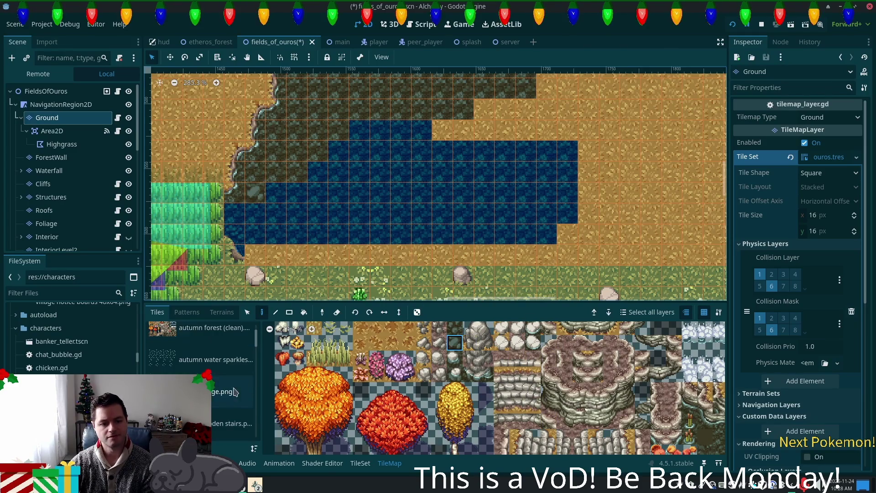
pyautogui.scroll(-2, 252, 401)
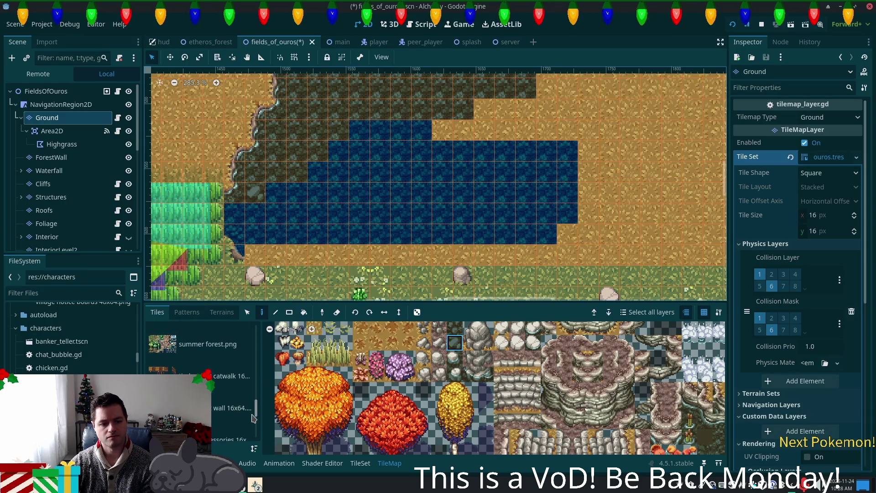
pyautogui.click(207, 360)
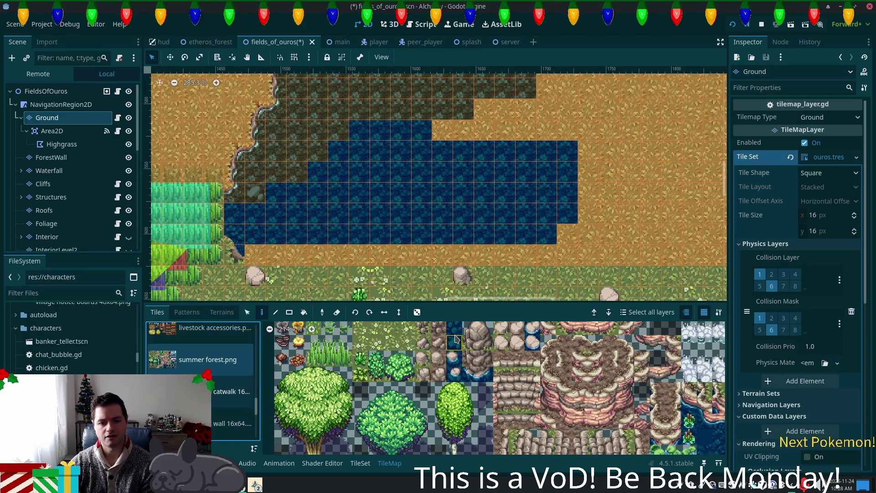
pyautogui.click(439, 359)
pyautogui.click(454, 342)
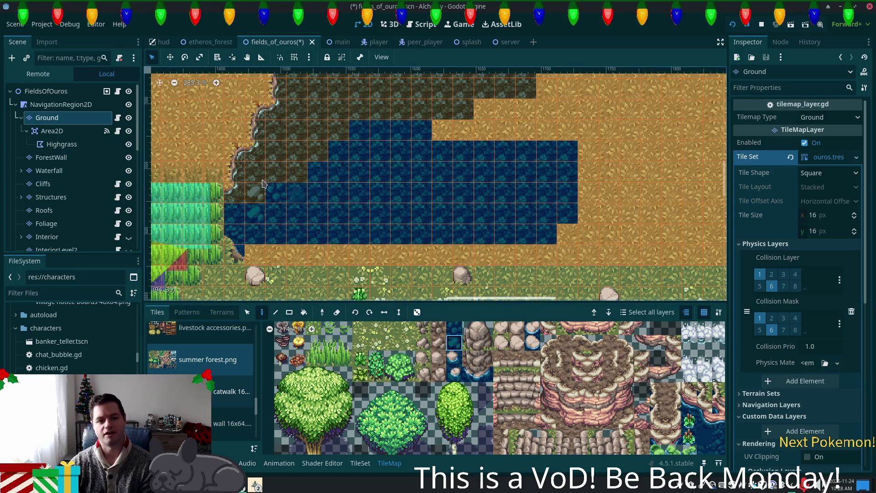
pyautogui.click(46, 91)
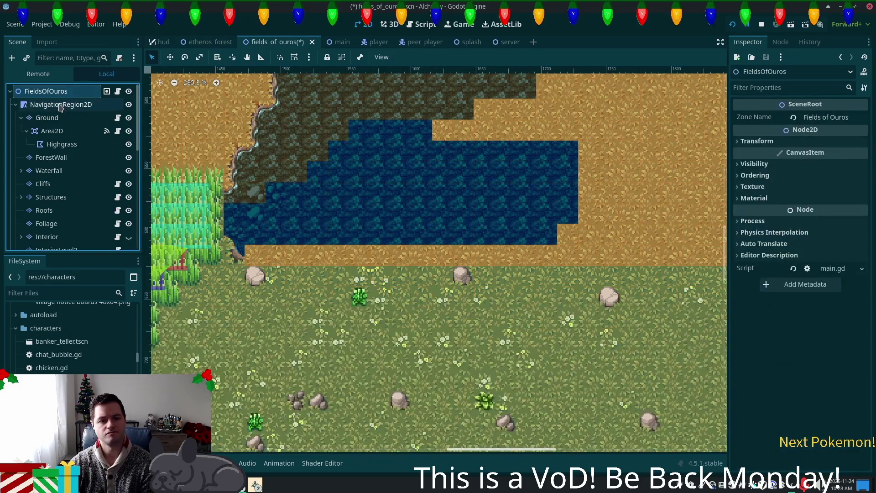
pyautogui.moveTo(476, 181); pyautogui.dragTo(529, 231)
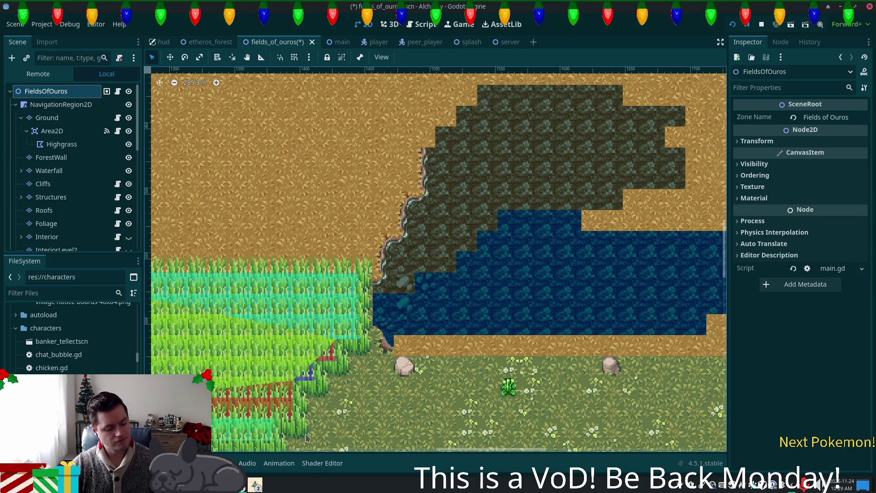
pyautogui.click(47, 117)
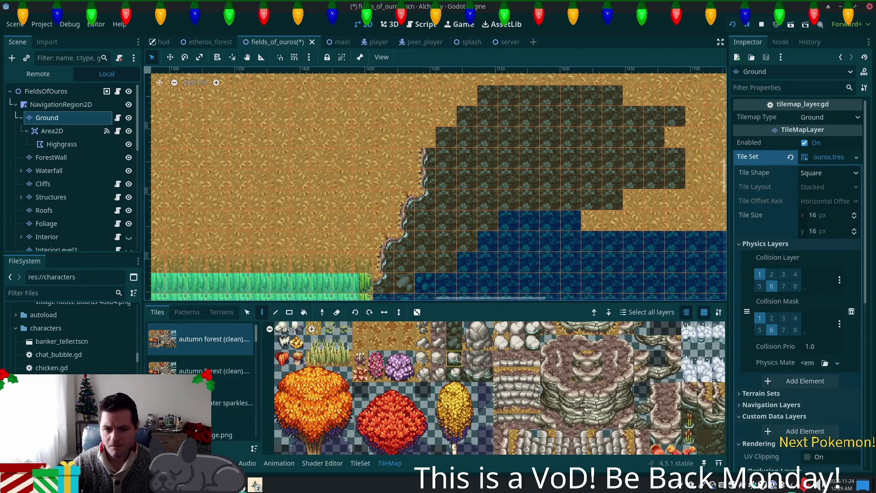
# Place two summer forest water-plant tiles in the pond, one in its left corner
pyautogui.scroll(-1, 201, 366)
pyautogui.scroll(-4, 201, 360)
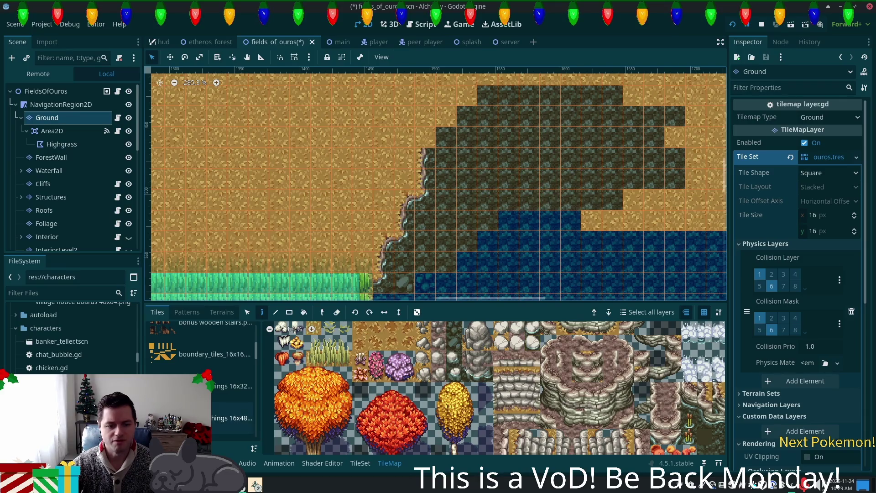
pyautogui.scroll(-5, 201, 378)
pyautogui.scroll(-5, 257, 374)
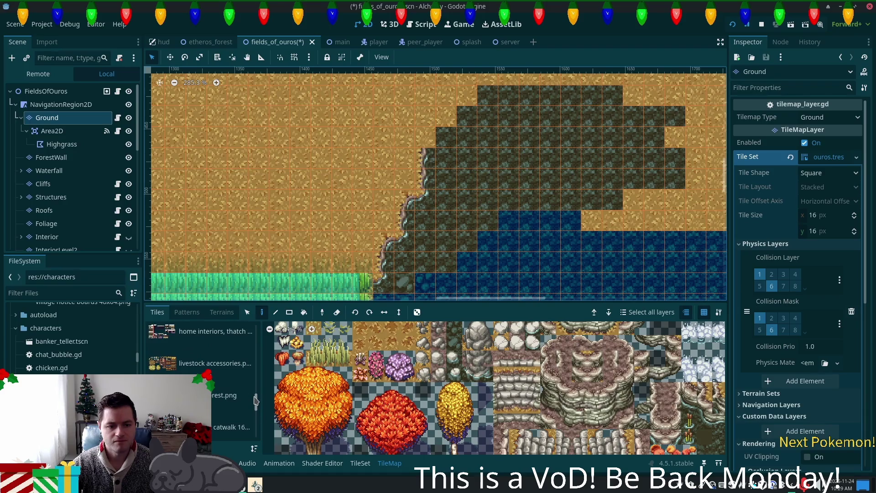
pyautogui.click(233, 395)
pyautogui.scroll(-10, 466, 406)
pyautogui.scroll(-5, 426, 398)
pyautogui.click(501, 380)
pyautogui.click(408, 289)
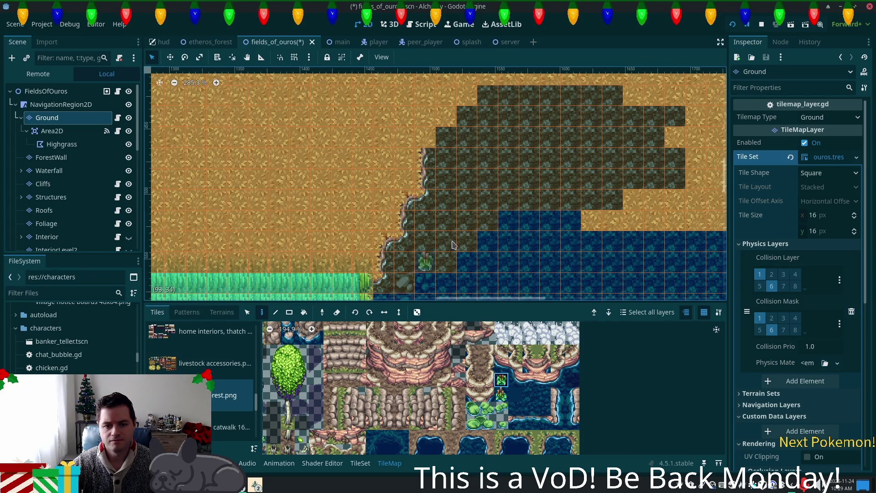
pyautogui.scroll(-5, 452, 245)
pyautogui.hscroll(2, 452, 245)
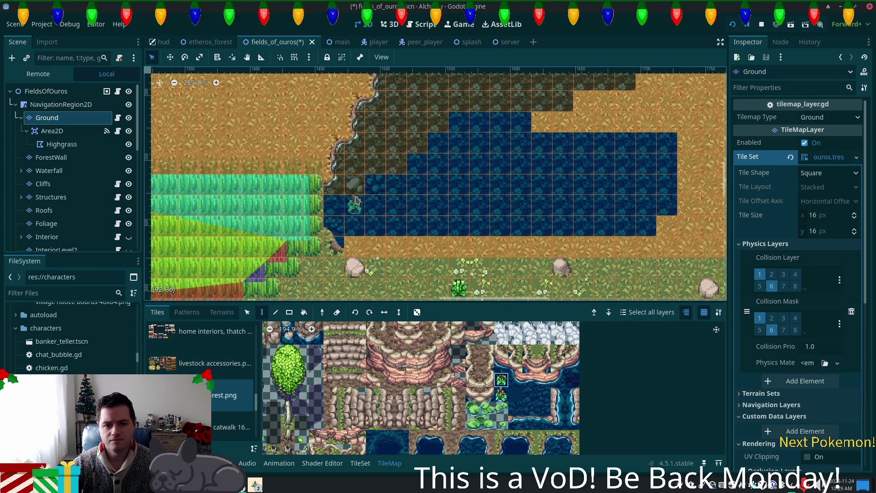
pyautogui.click(371, 190)
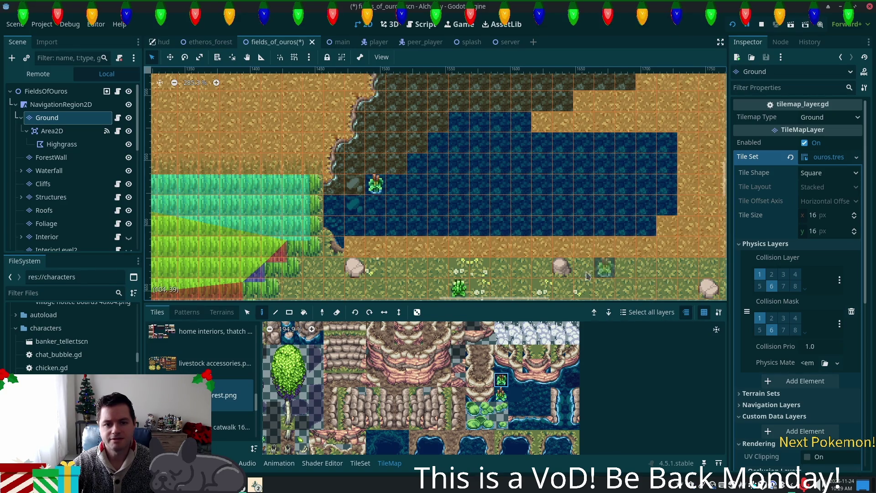
# Try other pond tiles in the water atlas, including the rock-in-water tile
pyautogui.click(501, 395)
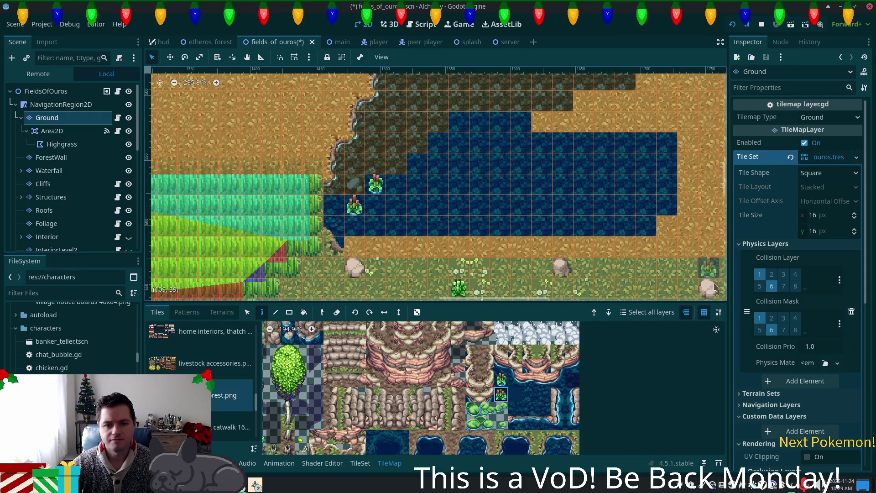
pyautogui.scroll(5, 547, 353)
pyautogui.scroll(3, 547, 354)
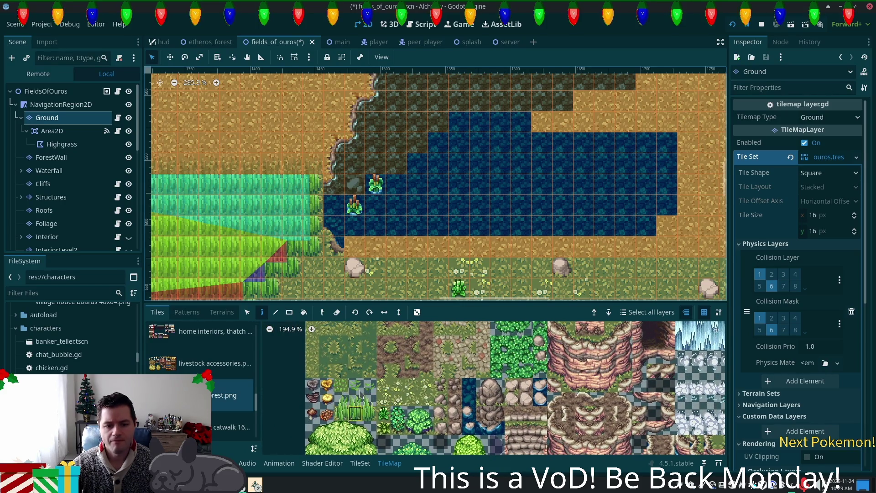
pyautogui.scroll(-3, 372, 402)
pyautogui.click(462, 383)
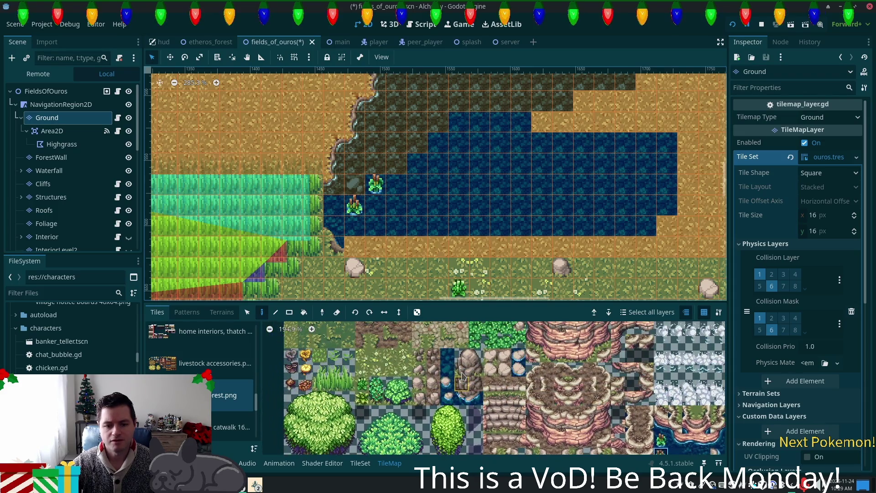
pyautogui.scroll(-3, 470, 386)
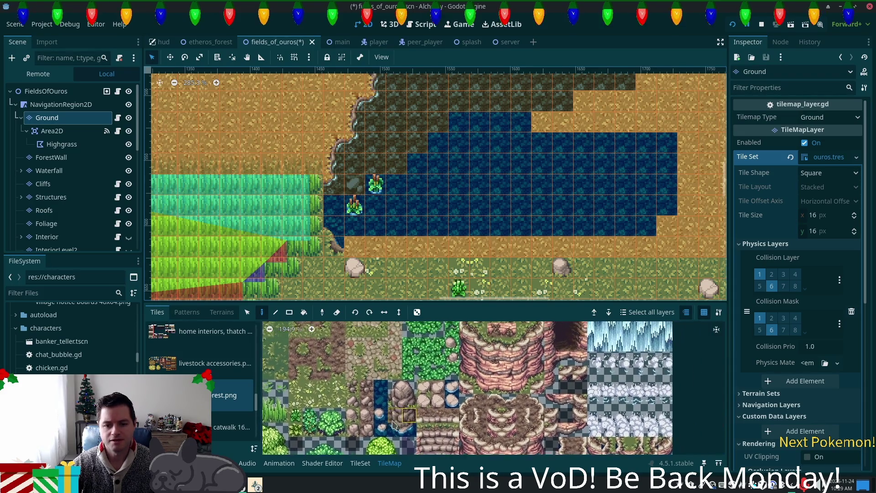
pyautogui.scroll(-2, 473, 438)
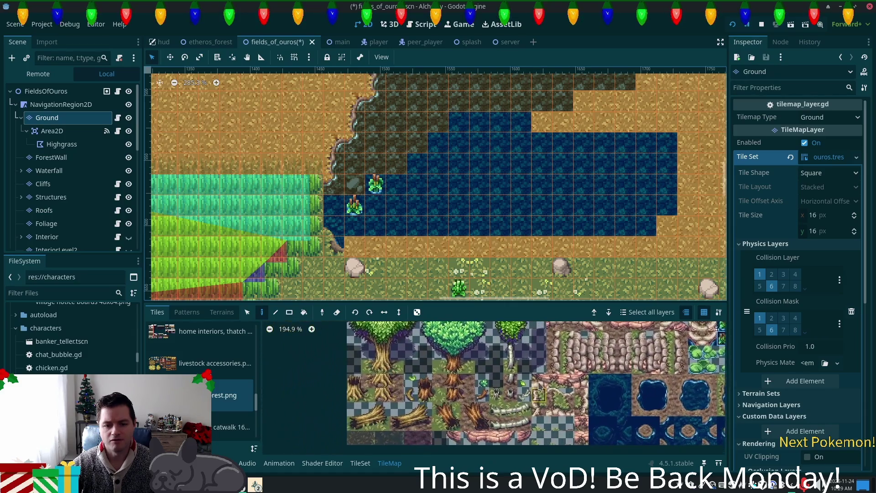
pyautogui.hscroll(5, 594, 436)
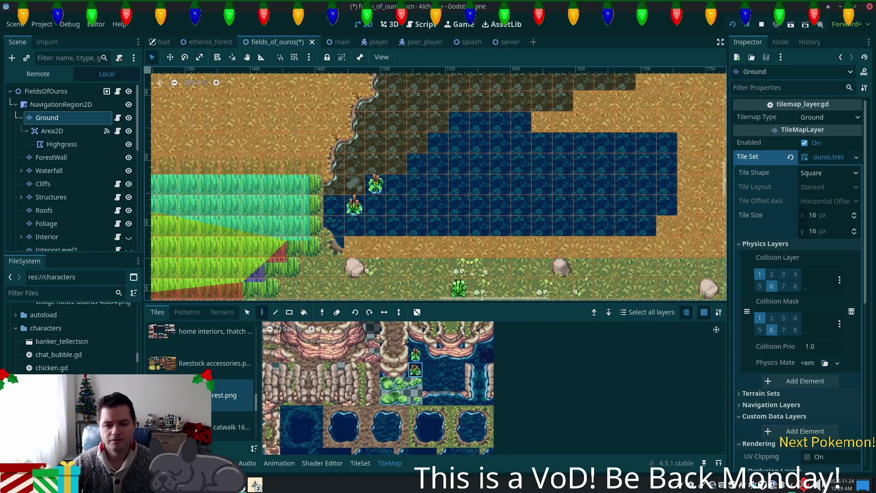
pyautogui.click(401, 398)
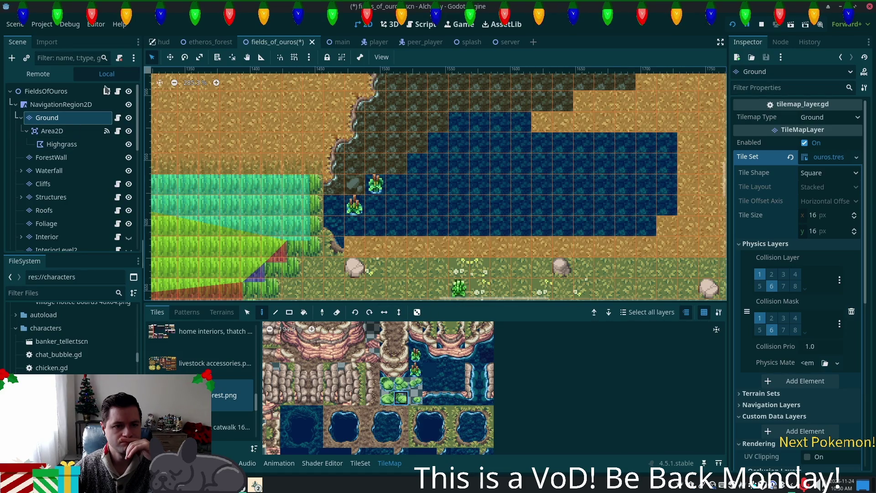
# On the Ground layer, paint plain summer forest water over both reed cells in the pond
pyautogui.click(80, 95)
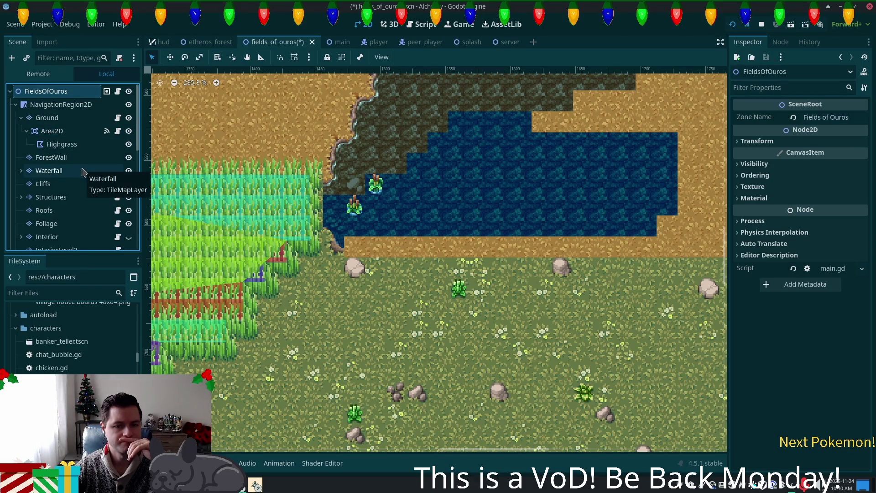
pyautogui.click(84, 118)
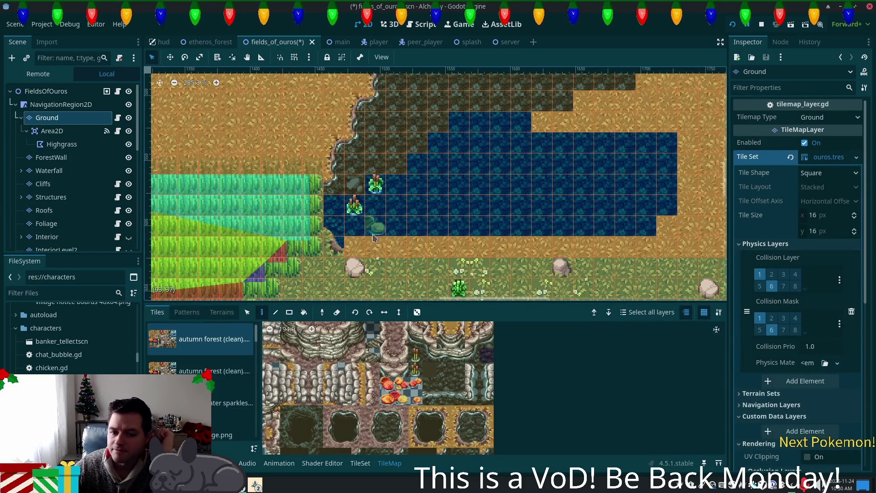
pyautogui.moveTo(256, 336); pyautogui.dragTo(258, 410)
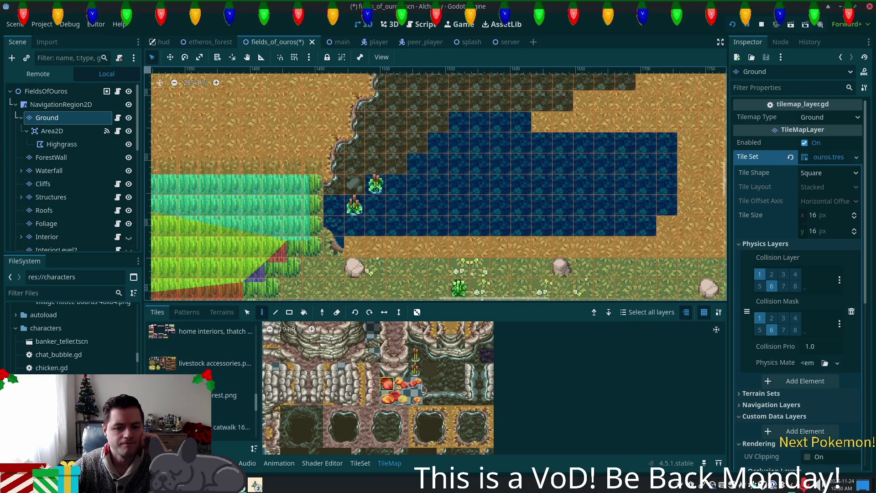
pyautogui.click(228, 396)
pyautogui.click(458, 369)
pyautogui.click(375, 185)
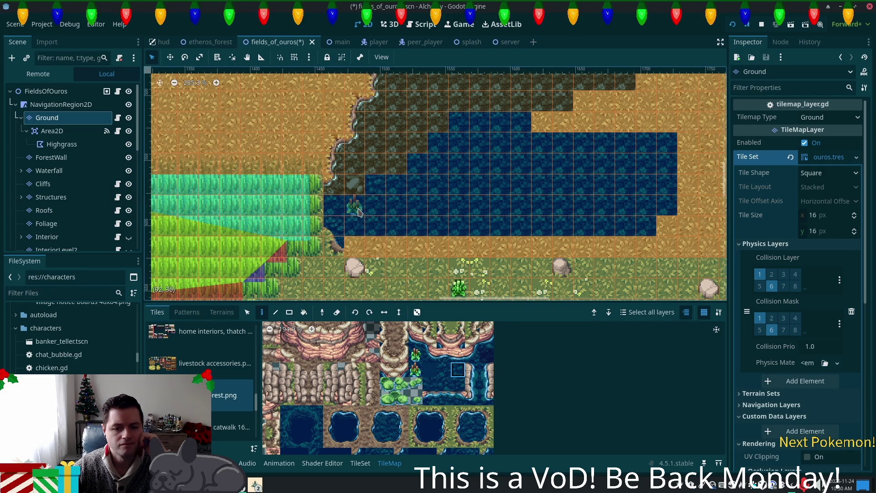
pyautogui.click(358, 211)
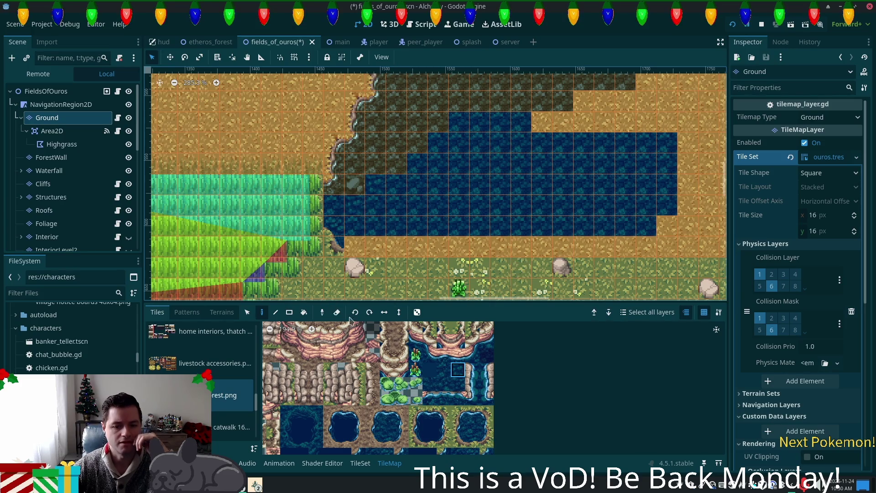
pyautogui.scroll(2, 405, 371)
pyautogui.hscroll(-8, 405, 370)
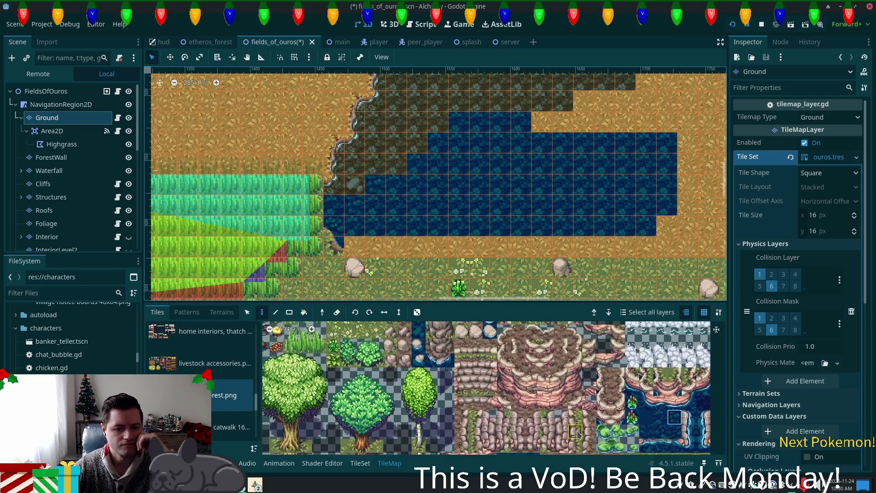
# On the Foliage layer, place a cluster of lily pads near the pond's left edge
pyautogui.click(46, 223)
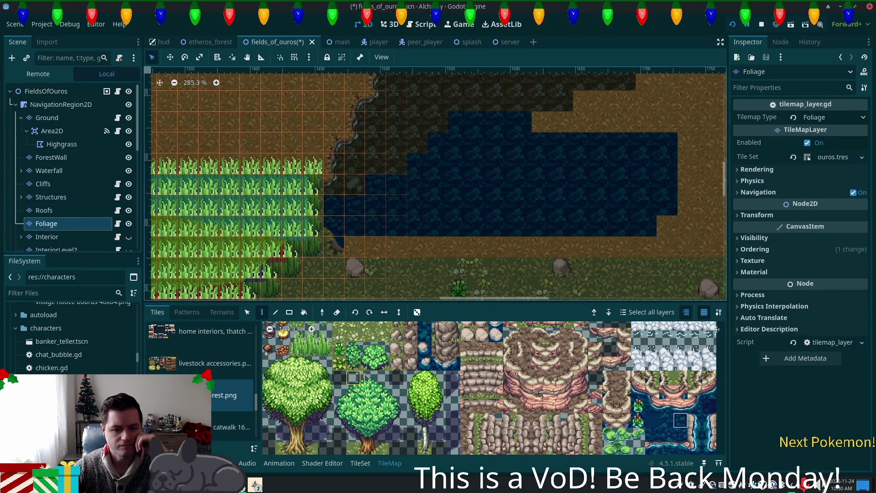
pyautogui.scroll(-5, 410, 429)
pyautogui.scroll(1, 390, 442)
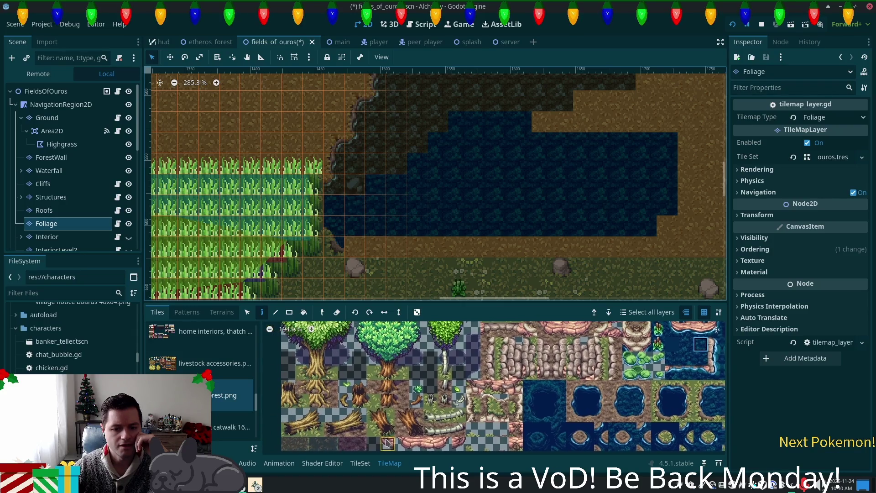
pyautogui.scroll(1, 381, 447)
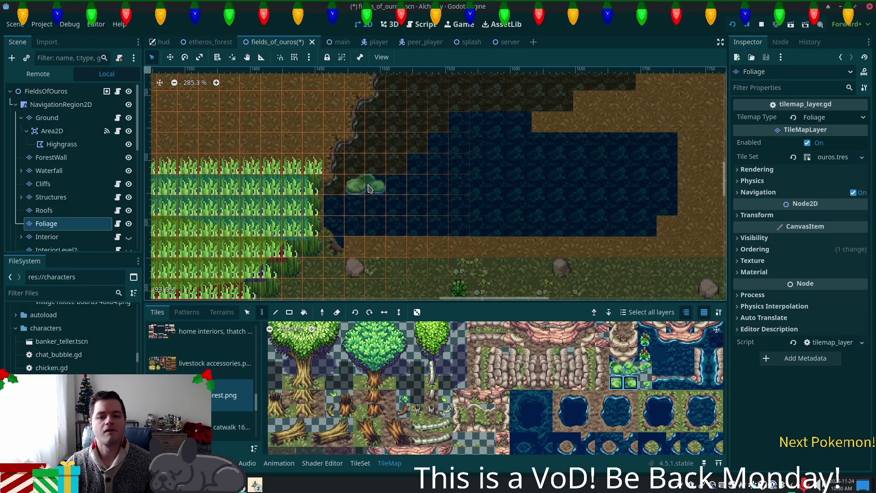
pyautogui.click(370, 189)
# Add a single lily pad beside the cluster and save the fields_of_ouros scene
pyautogui.scroll(1, 529, 192)
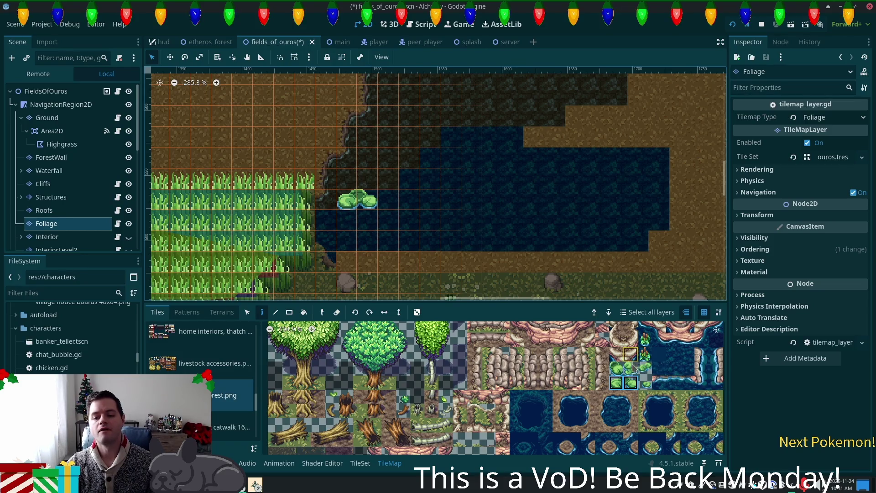
pyautogui.click(633, 373)
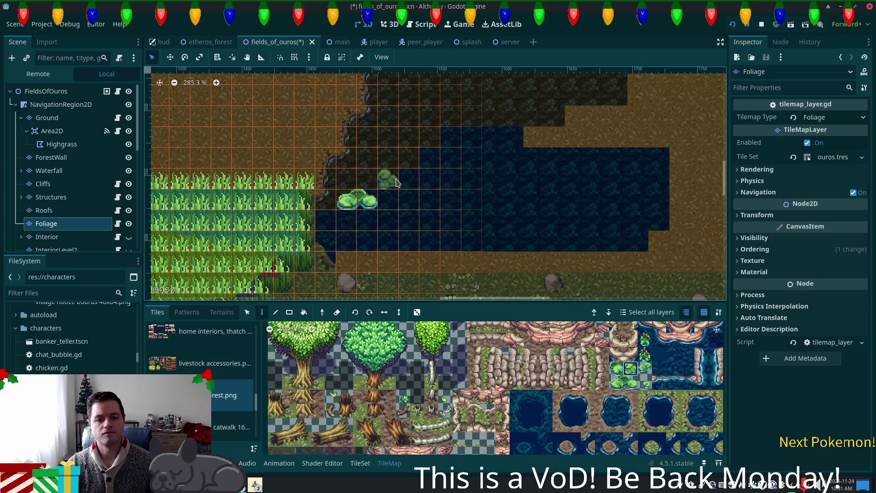
pyautogui.click(389, 180)
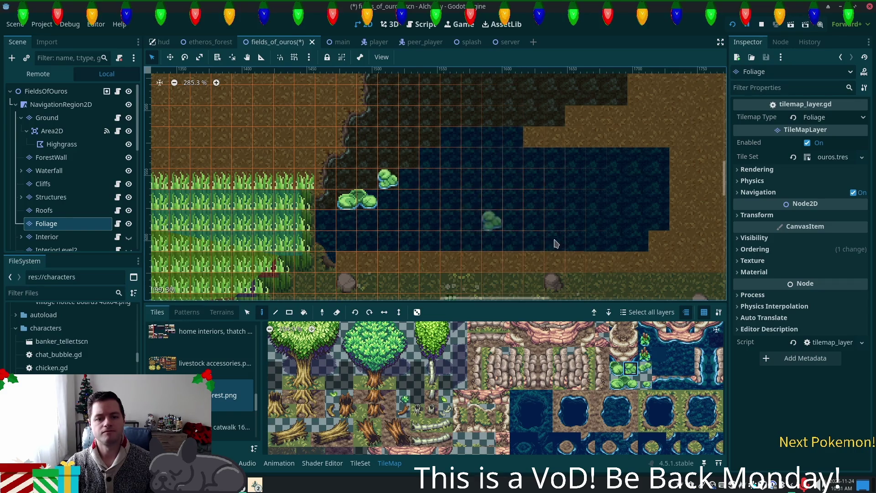
pyautogui.hotkey('ctrl', 's')
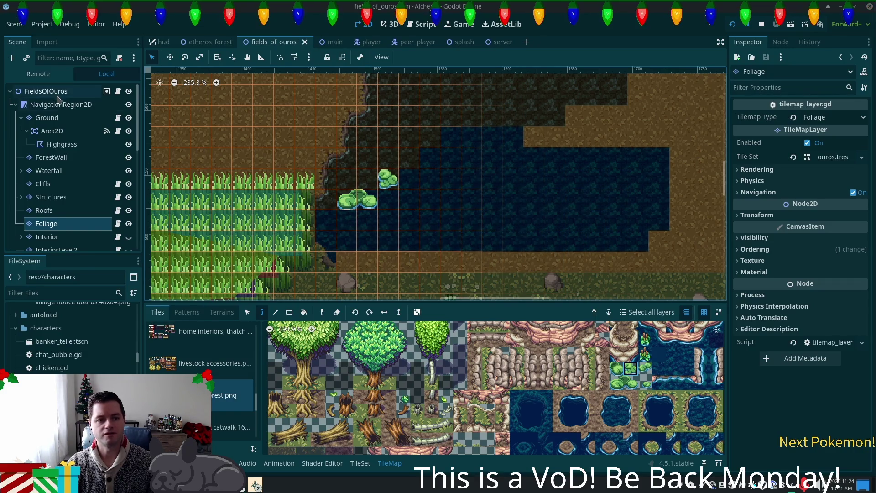
# Preview the whole map from FieldsOfOuros, then reselect Foliage and switch to the Ground layer
pyautogui.click(58, 93)
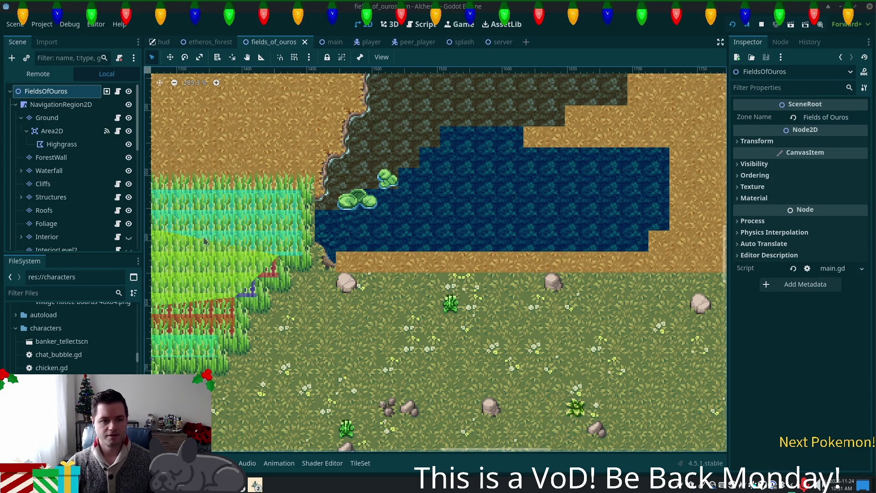
pyautogui.click(66, 228)
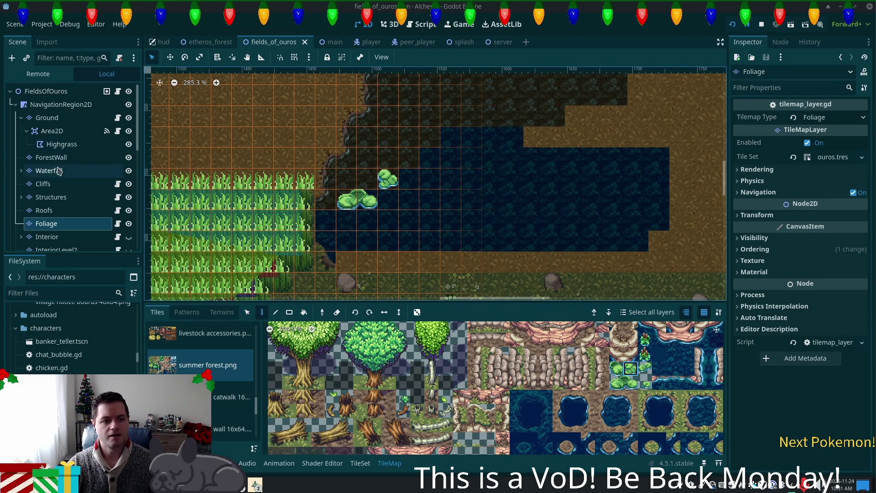
pyautogui.click(47, 117)
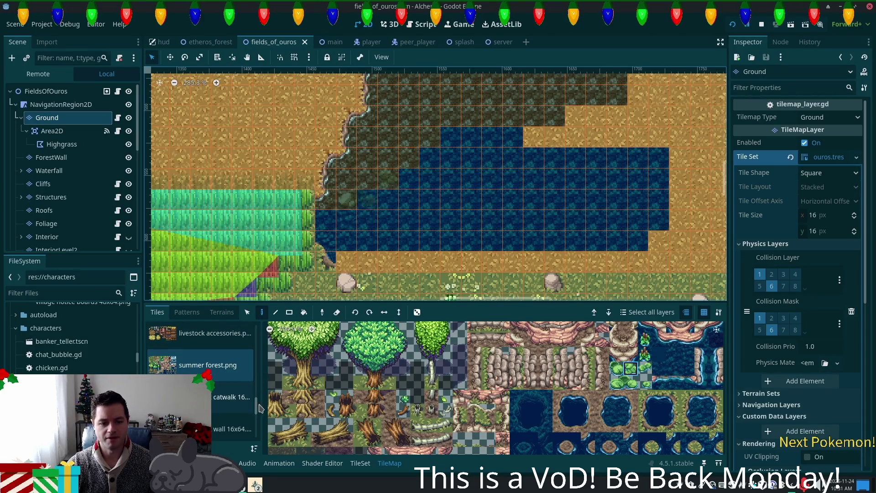
pyautogui.moveTo(256, 406); pyautogui.dragTo(254, 334)
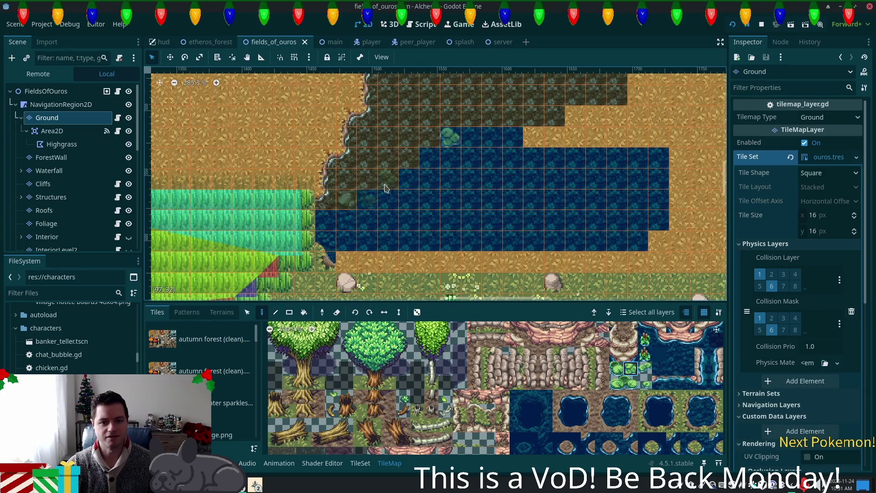
# Paint autumn forest (clean) dark ground over the pond's top water rows
pyautogui.click(197, 343)
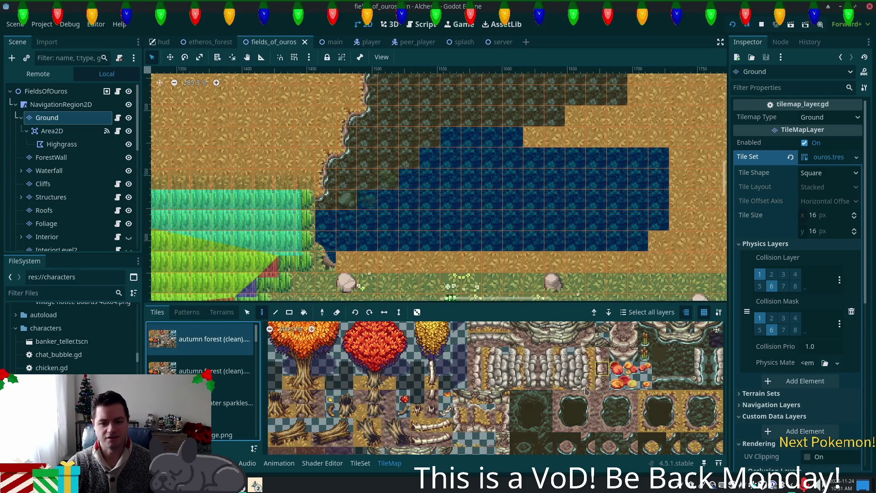
pyautogui.click(614, 419)
pyautogui.moveTo(430, 158); pyautogui.dragTo(471, 158)
pyautogui.moveTo(527, 162)
pyautogui.mouseDown()
pyautogui.moveTo(472, 145)
pyautogui.moveTo(580, 137)
pyautogui.moveTo(639, 116)
pyautogui.moveTo(564, 137)
pyautogui.mouseUp()
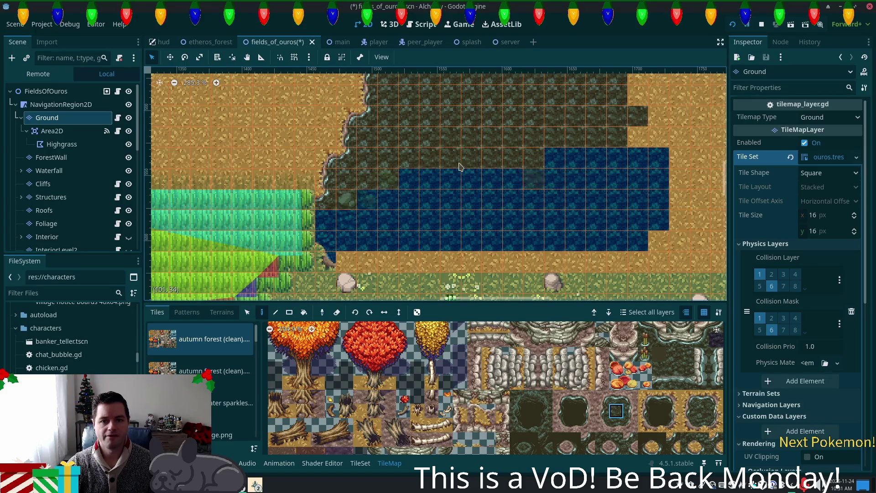
pyautogui.press('Escape')
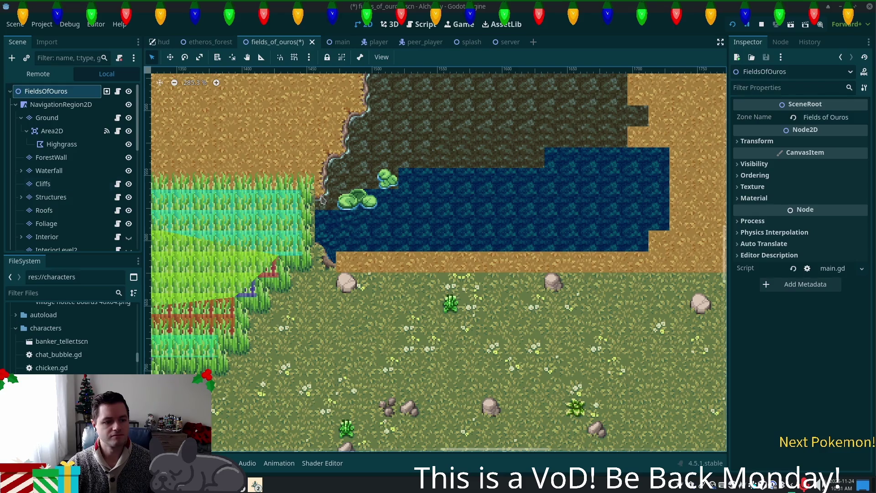
# Cover the upper-right water and sand cells with dark ground and show the Terrains tab
pyautogui.click(48, 118)
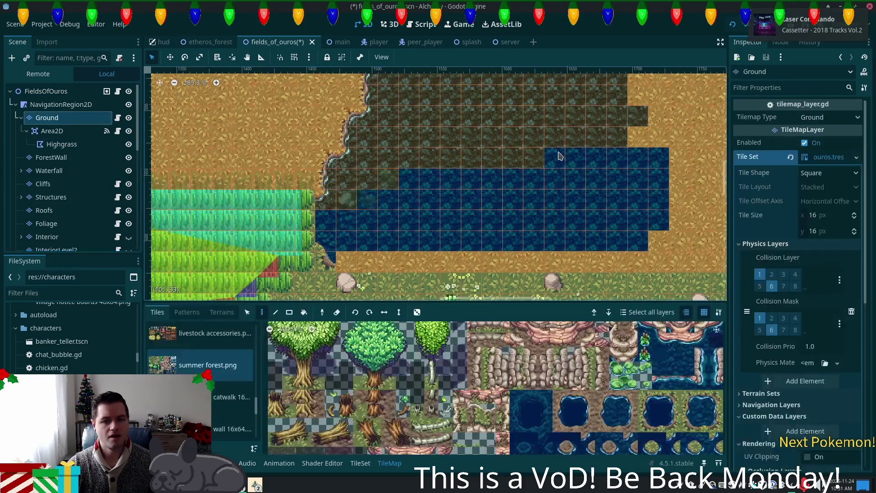
pyautogui.moveTo(568, 157); pyautogui.dragTo(644, 157)
pyautogui.moveTo(638, 84)
pyautogui.mouseDown()
pyautogui.moveTo(638, 137)
pyautogui.moveTo(571, 133)
pyautogui.moveTo(530, 160)
pyautogui.moveTo(559, 135)
pyautogui.moveTo(474, 93)
pyautogui.mouseUp()
pyautogui.click(658, 137)
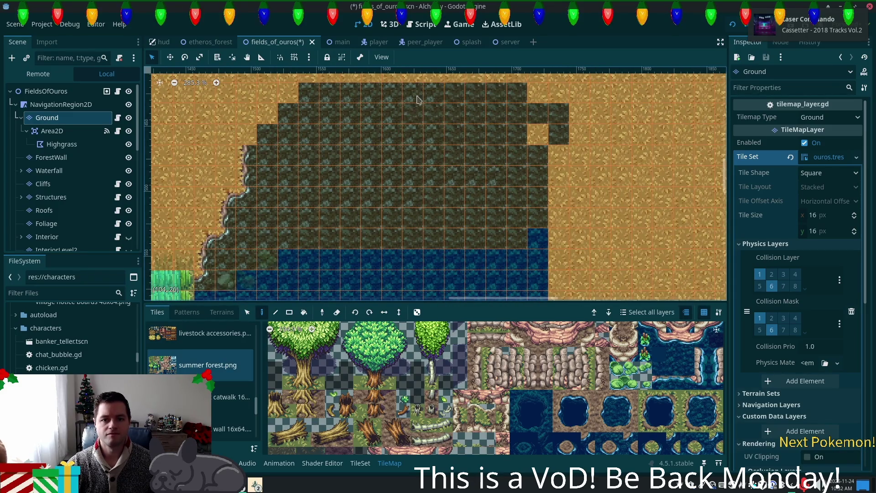
pyautogui.moveTo(531, 215)
pyautogui.mouseDown()
pyautogui.moveTo(538, 238)
pyautogui.moveTo(536, 135)
pyautogui.mouseUp()
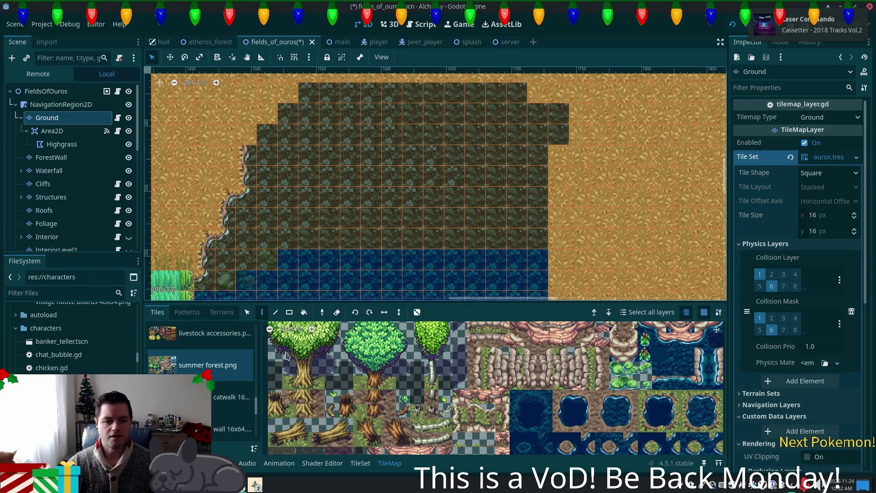
pyautogui.click(219, 312)
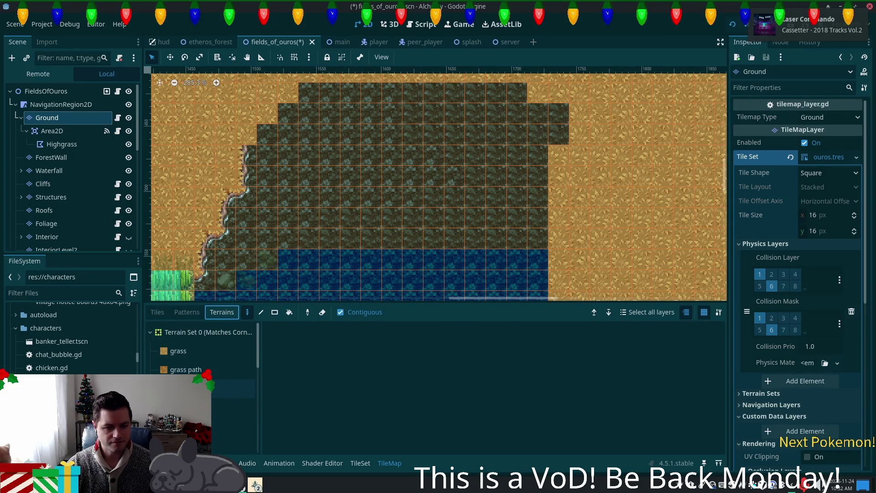
# Paint the third terrain over the dark plateau using rectangle and path modes
pyautogui.click(232, 388)
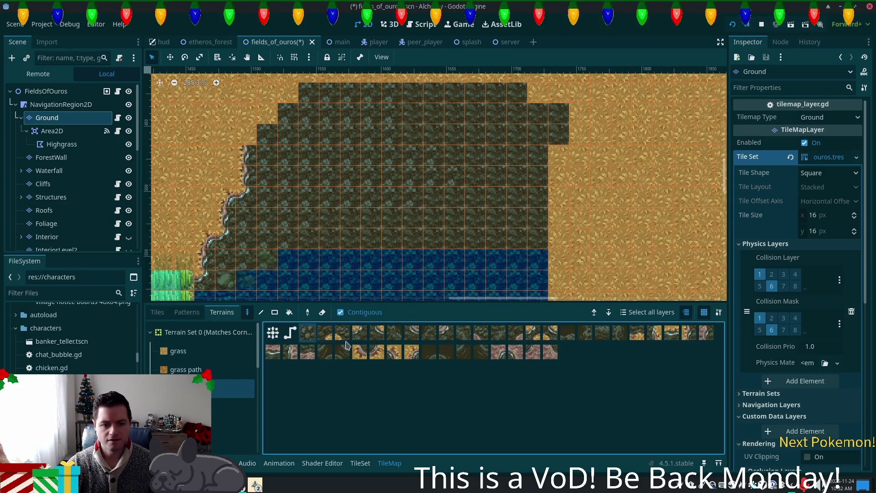
pyautogui.click(275, 313)
pyautogui.moveTo(323, 106)
pyautogui.mouseDown()
pyautogui.moveTo(340, 143)
pyautogui.moveTo(543, 237)
pyautogui.mouseUp()
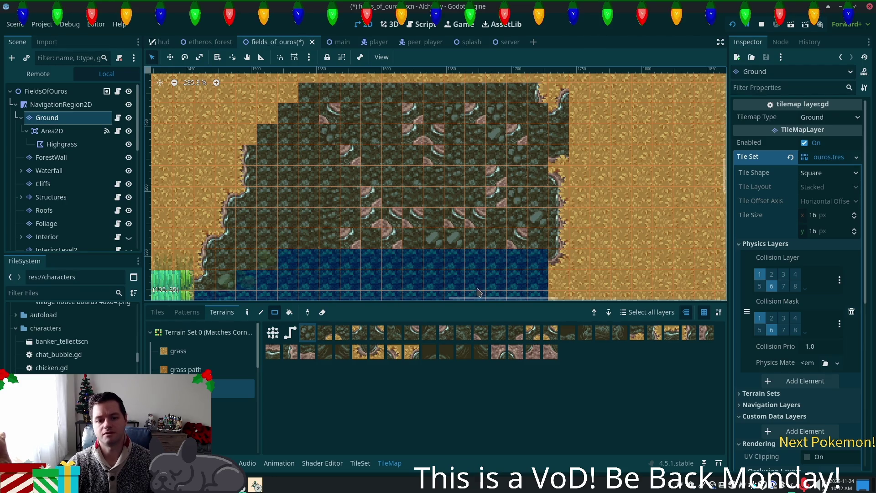
pyautogui.click(290, 332)
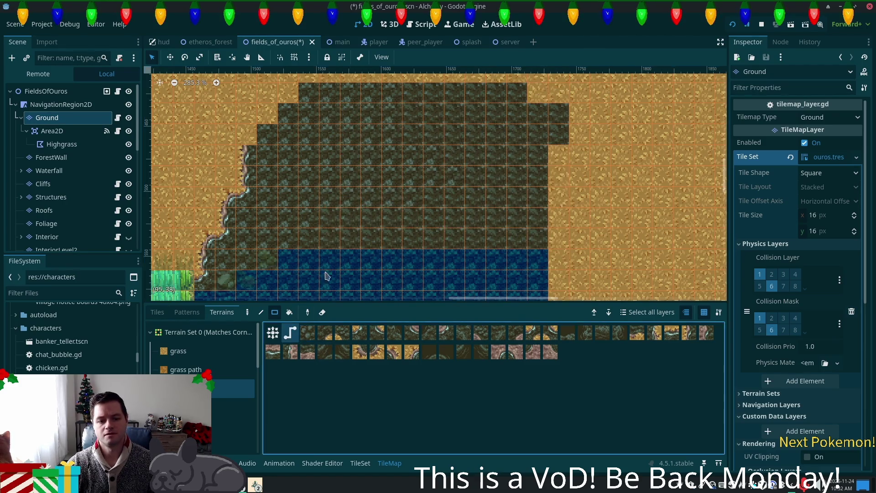
pyautogui.moveTo(320, 126); pyautogui.dragTo(514, 227)
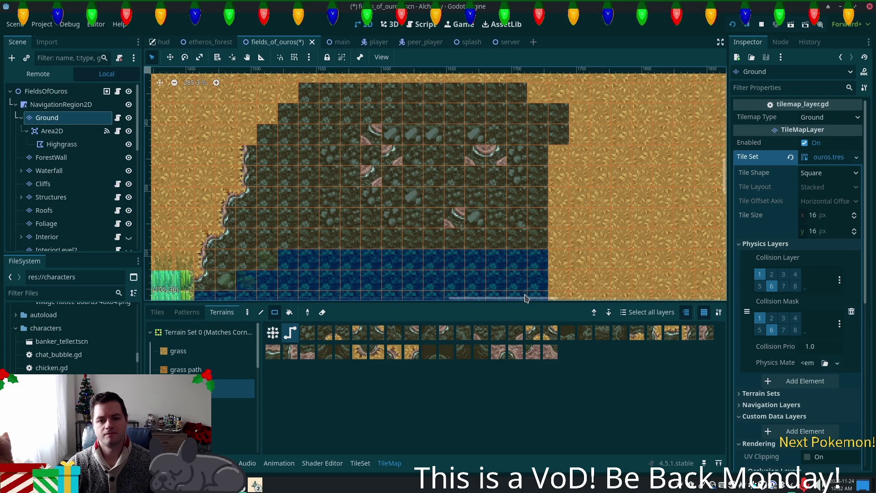
pyautogui.moveTo(308, 91)
pyautogui.mouseDown()
pyautogui.moveTo(559, 229)
pyautogui.moveTo(551, 241)
pyautogui.mouseUp()
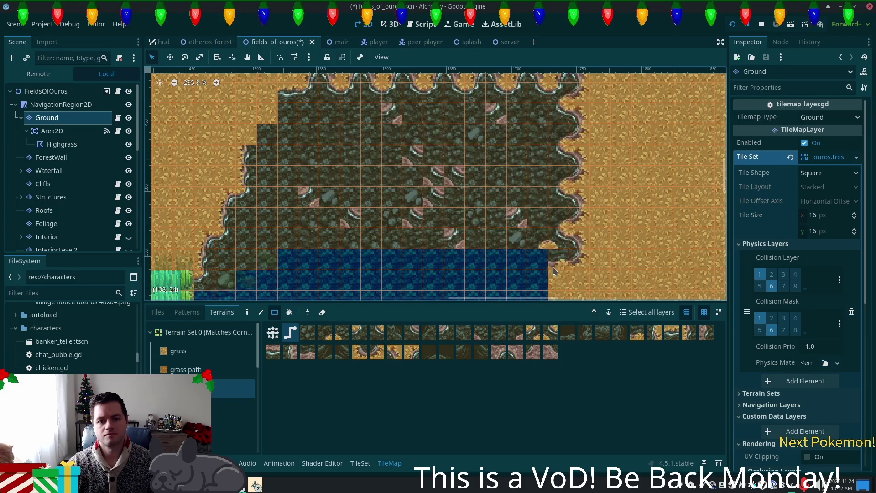
pyautogui.moveTo(328, 134); pyautogui.dragTo(500, 221)
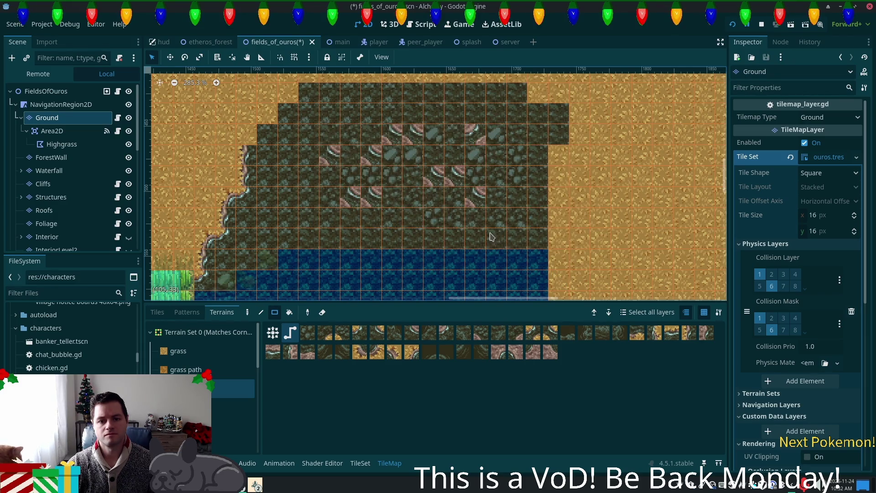
# Refill the plateau with stone terrain rectangles, undoing one fill and redoing it in connected mode
pyautogui.click(308, 332)
pyautogui.moveTo(308, 114)
pyautogui.mouseDown()
pyautogui.moveTo(517, 247)
pyautogui.moveTo(409, 204)
pyautogui.mouseUp()
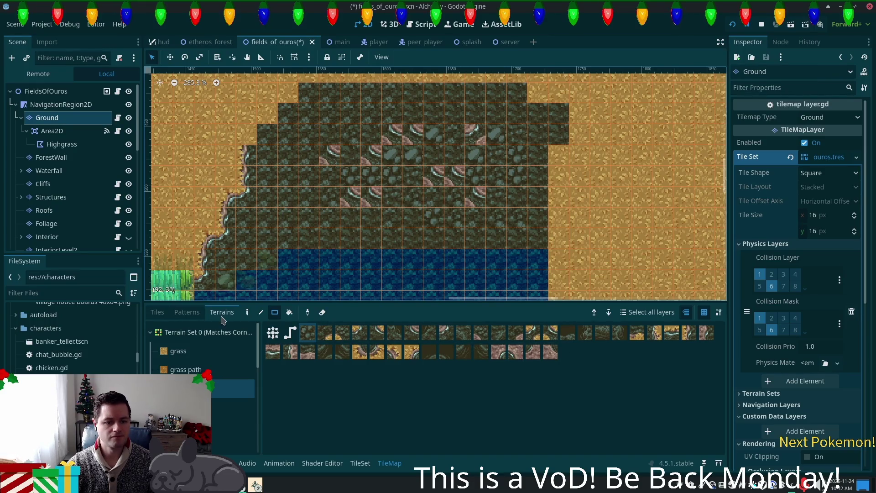
pyautogui.scroll(-1, 222, 404)
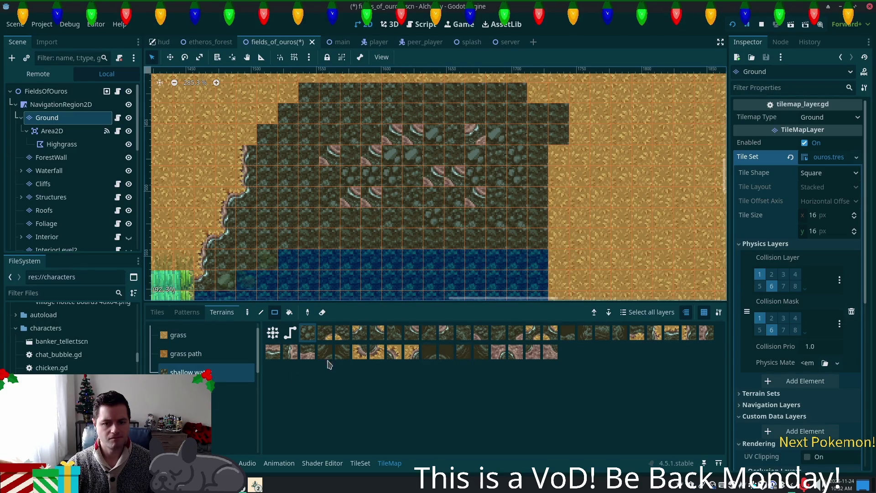
pyautogui.click(290, 333)
pyautogui.moveTo(334, 128); pyautogui.dragTo(500, 233)
pyautogui.moveTo(335, 131); pyautogui.dragTo(512, 214)
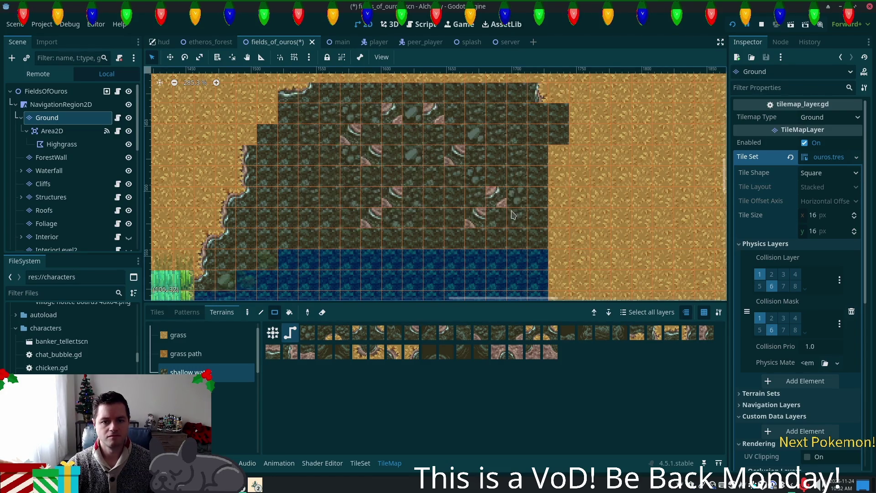
pyautogui.hotkey('ctrl', 'z')
pyautogui.click(273, 333)
pyautogui.moveTo(324, 128); pyautogui.dragTo(511, 242)
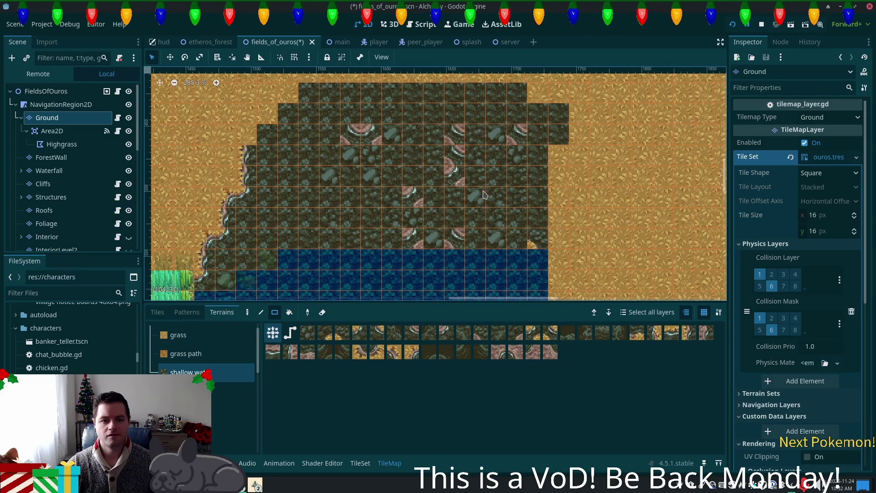
# Replace the pink-edged plateau tiles with plain dark stone, undoing one stray edit
pyautogui.click(309, 336)
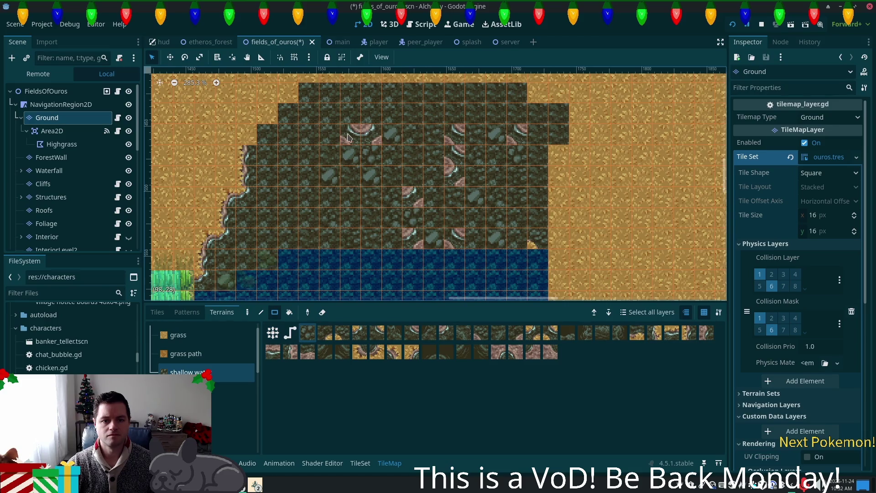
pyautogui.click(365, 134)
pyautogui.click(409, 198)
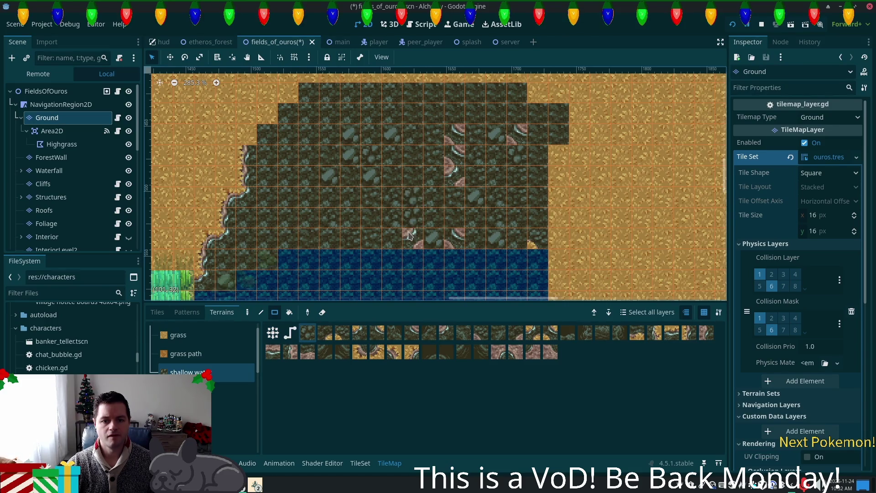
pyautogui.click(455, 236)
pyautogui.click(457, 171)
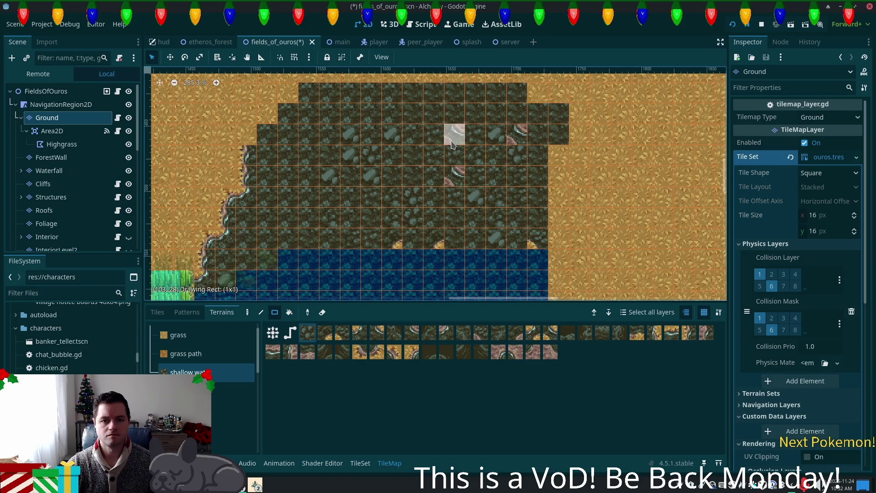
pyautogui.click(517, 134)
pyautogui.click(455, 176)
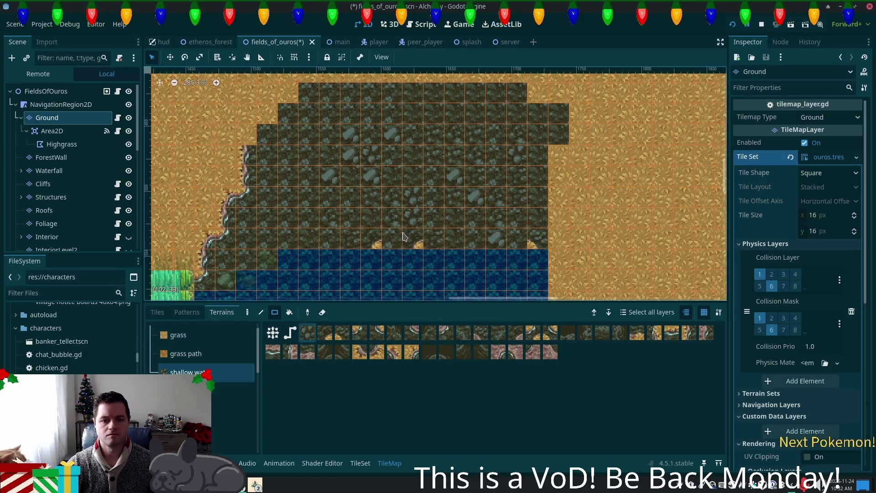
pyautogui.click(356, 245)
pyautogui.hotkey('ctrl', 'z')
pyautogui.hotkey('ctrl', 'z')
pyautogui.hotkey('ctrl', 'z')
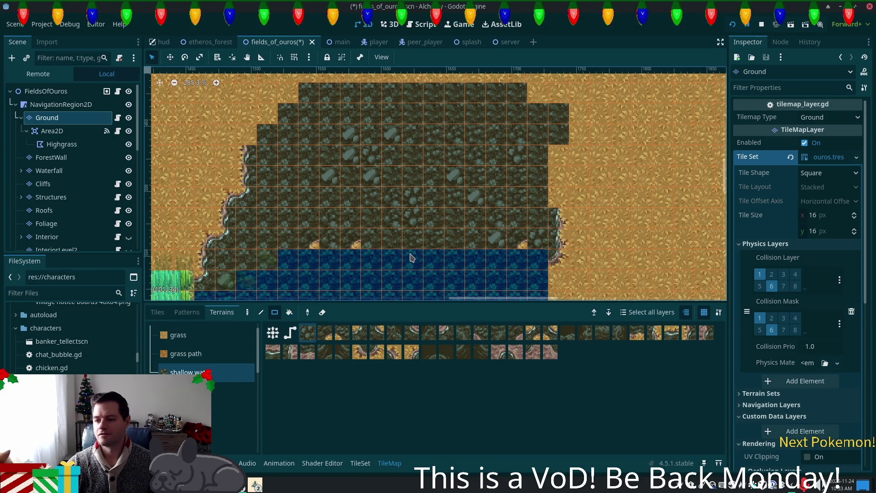
pyautogui.scroll(3, 396, 175)
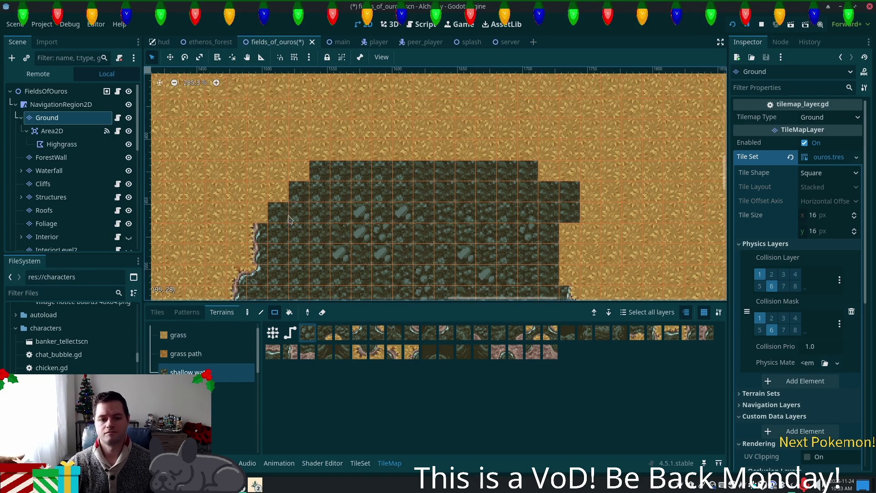
# Fill a larger stone rectangle above the plateau and try, then undo, a diagonal stone strip
pyautogui.moveTo(257, 214)
pyautogui.mouseDown()
pyautogui.moveTo(322, 135)
pyautogui.moveTo(385, 124)
pyautogui.mouseUp()
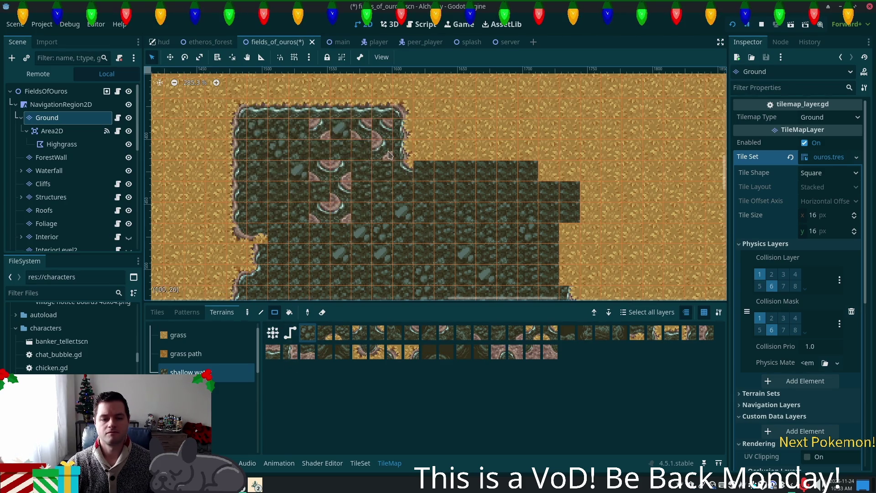
pyautogui.hotkey('ctrl', 'z')
pyautogui.moveTo(248, 120)
pyautogui.mouseDown()
pyautogui.moveTo(475, 214)
pyautogui.moveTo(538, 214)
pyautogui.moveTo(535, 245)
pyautogui.moveTo(224, 317)
pyautogui.mouseUp()
pyautogui.click(261, 313)
pyautogui.moveTo(257, 213); pyautogui.dragTo(333, 103)
pyautogui.hotkey('ctrl', 'z')
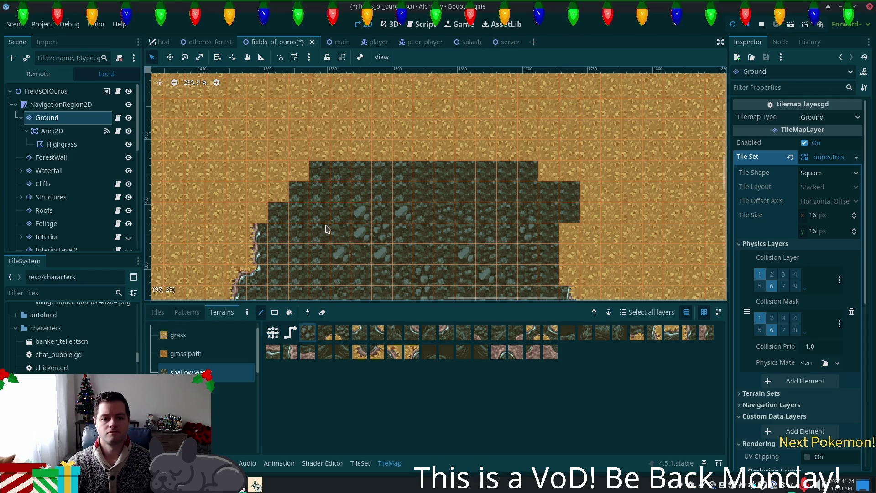
pyautogui.hotkey('ctrl', 'shift', 'z')
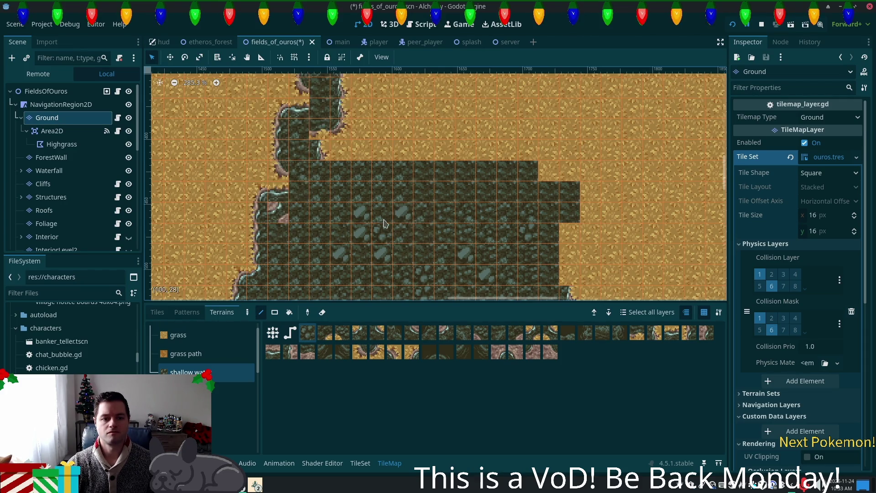
pyautogui.hotkey('ctrl', 'z')
# Draw a diagonal stone cliff line, fill the bottom-left notch, and extend stone left and up
pyautogui.moveTo(258, 232)
pyautogui.mouseDown()
pyautogui.moveTo(305, 152)
pyautogui.moveTo(456, 137)
pyautogui.moveTo(549, 154)
pyautogui.moveTo(456, 91)
pyautogui.moveTo(347, 96)
pyautogui.moveTo(310, 110)
pyautogui.moveTo(293, 172)
pyautogui.moveTo(274, 155)
pyautogui.moveTo(283, 205)
pyautogui.moveTo(361, 192)
pyautogui.moveTo(319, 96)
pyautogui.moveTo(384, 141)
pyautogui.moveTo(483, 169)
pyautogui.moveTo(548, 149)
pyautogui.moveTo(506, 182)
pyautogui.moveTo(466, 150)
pyautogui.moveTo(424, 160)
pyautogui.moveTo(375, 146)
pyautogui.moveTo(506, 151)
pyautogui.moveTo(457, 142)
pyautogui.moveTo(493, 128)
pyautogui.moveTo(535, 151)
pyautogui.moveTo(459, 161)
pyautogui.mouseUp()
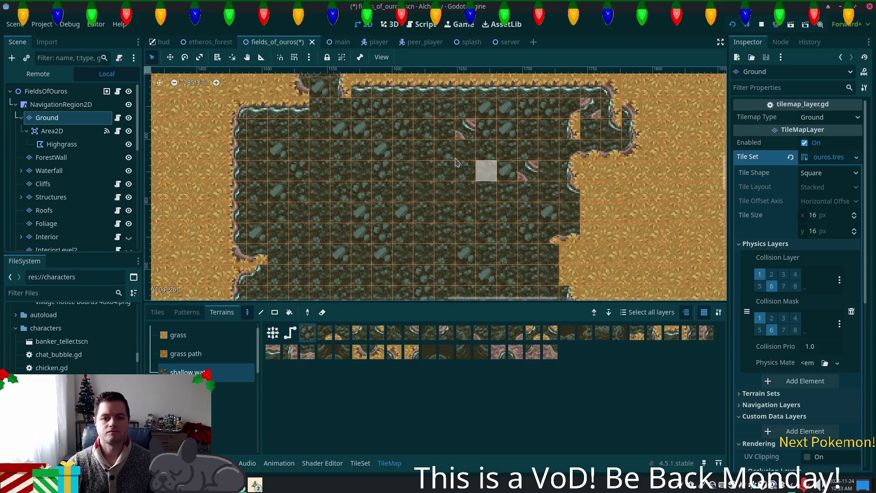
pyautogui.moveTo(258, 270); pyautogui.dragTo(383, 252)
pyautogui.scroll(-5, 475, 111)
pyautogui.scroll(5, 548, 201)
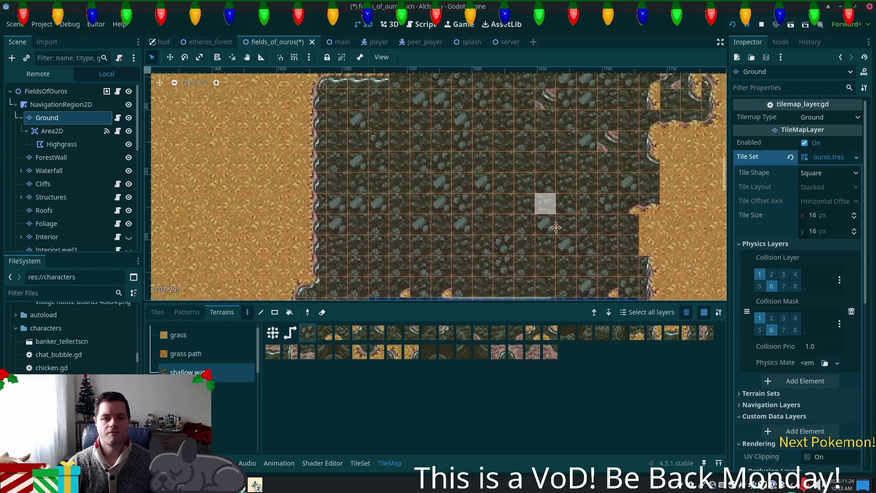
pyautogui.hscroll(-4, 366, 211)
pyautogui.moveTo(367, 212)
pyautogui.mouseDown()
pyautogui.moveTo(329, 137)
pyautogui.moveTo(438, 114)
pyautogui.moveTo(338, 174)
pyautogui.moveTo(452, 118)
pyautogui.moveTo(402, 120)
pyautogui.moveTo(361, 92)
pyautogui.moveTo(357, 122)
pyautogui.moveTo(502, 141)
pyautogui.moveTo(347, 219)
pyautogui.moveTo(360, 155)
pyautogui.moveTo(319, 208)
pyautogui.moveTo(342, 265)
pyautogui.mouseUp()
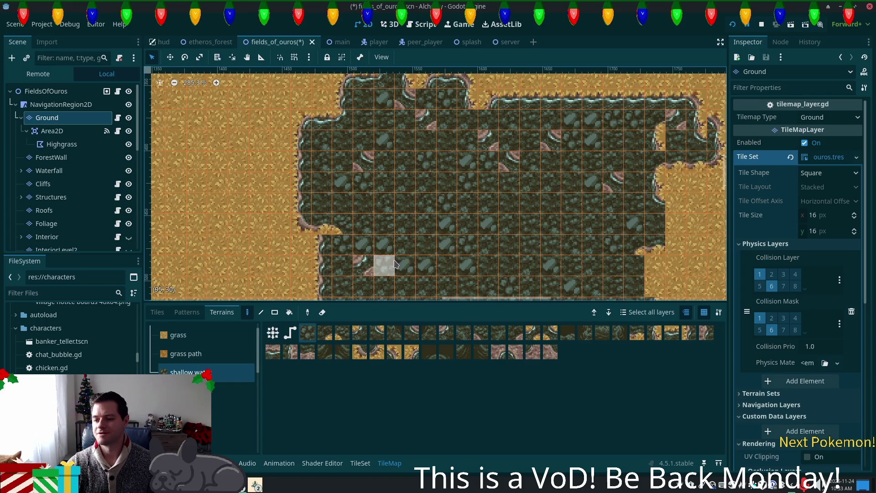
# Paint grass into the plateau's left cliff edge, frame the plateau and pond, then open the TileSet editor
pyautogui.click(178, 335)
pyautogui.moveTo(351, 219)
pyautogui.mouseDown()
pyautogui.moveTo(315, 201)
pyautogui.moveTo(361, 211)
pyautogui.moveTo(339, 196)
pyautogui.moveTo(361, 216)
pyautogui.mouseUp()
pyautogui.moveTo(468, 275)
pyautogui.mouseDown()
pyautogui.moveTo(356, 164)
pyautogui.moveTo(365, 157)
pyautogui.moveTo(354, 162)
pyautogui.mouseUp()
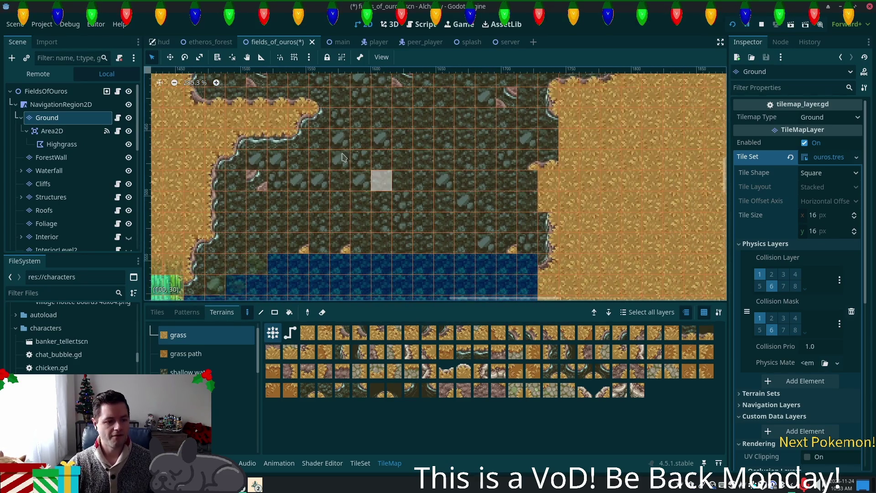
pyautogui.scroll(-4, 450, 215)
pyautogui.moveTo(428, 247)
pyautogui.mouseDown()
pyautogui.moveTo(392, 191)
pyautogui.moveTo(385, 158)
pyautogui.mouseUp()
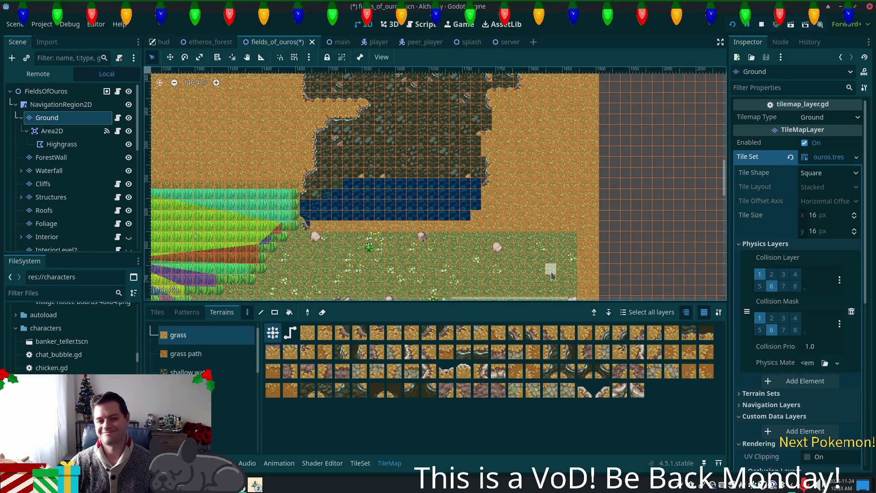
pyautogui.moveTo(535, 217); pyautogui.dragTo(468, 286)
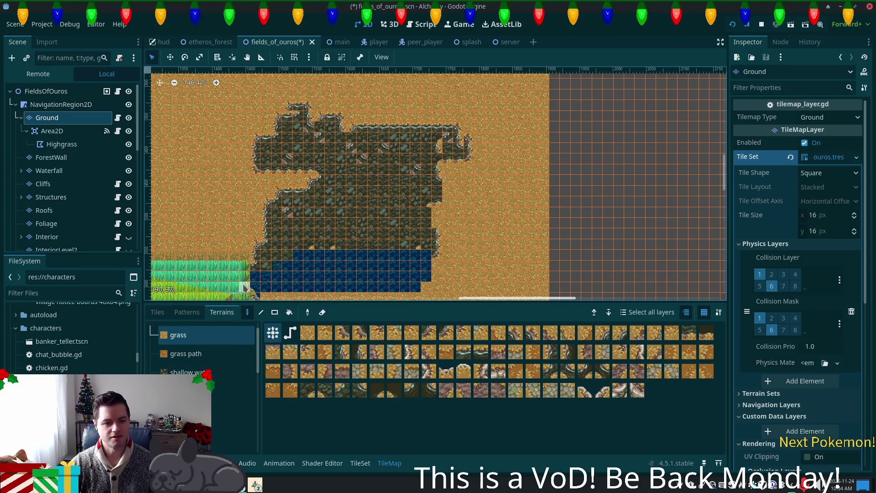
pyautogui.click(360, 463)
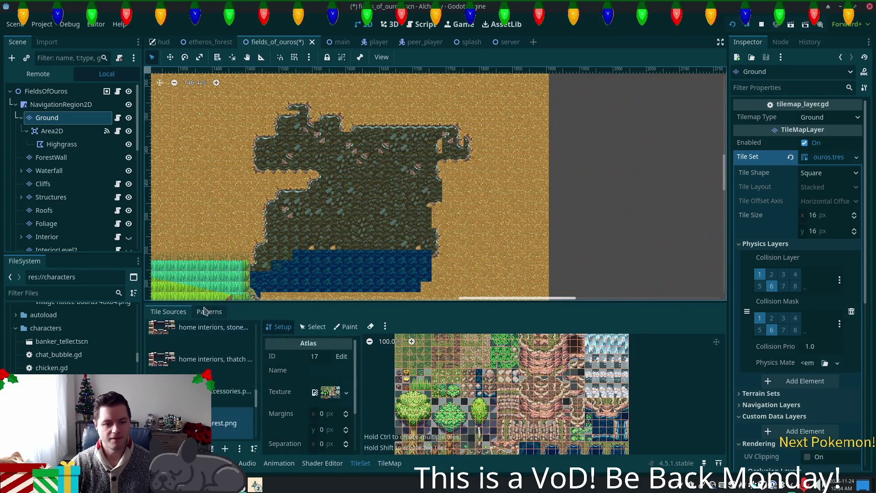
# Browse the tile set's patterns and sources, selecting the autumn forest source
pyautogui.click(206, 312)
pyautogui.click(178, 314)
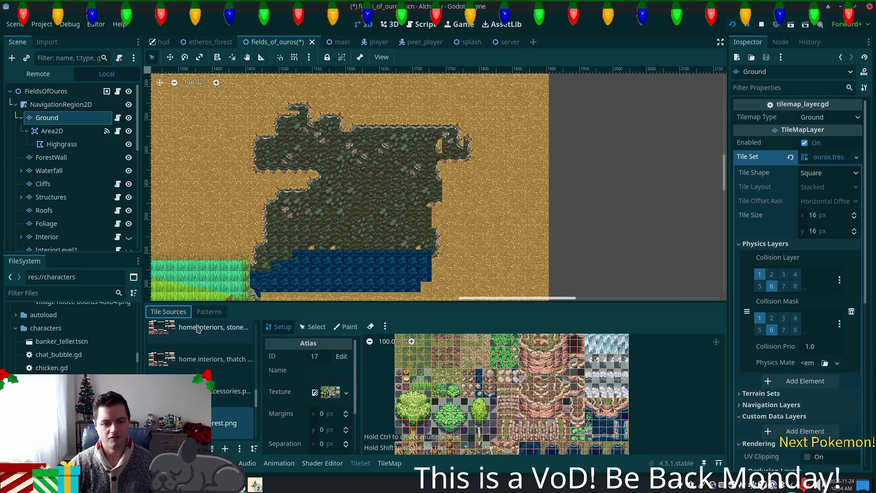
pyautogui.scroll(3, 256, 400)
pyautogui.click(205, 335)
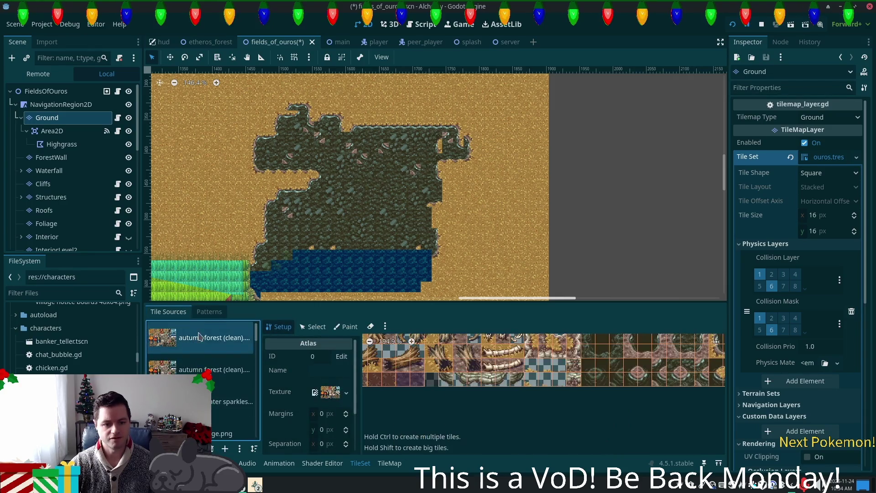
pyautogui.click(205, 314)
pyautogui.click(169, 313)
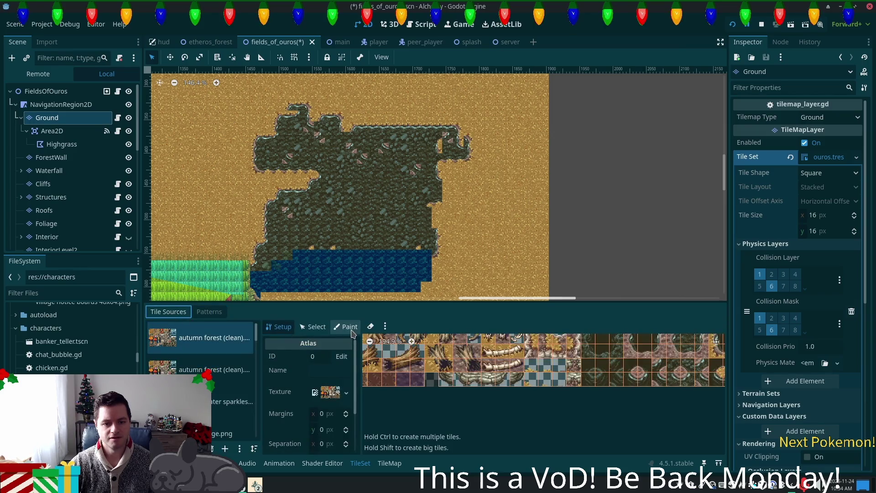
# Set the Paint tab to Terrains on Terrain Set 0 with shallow water, and scroll to the rock-in-water tiles
pyautogui.click(346, 328)
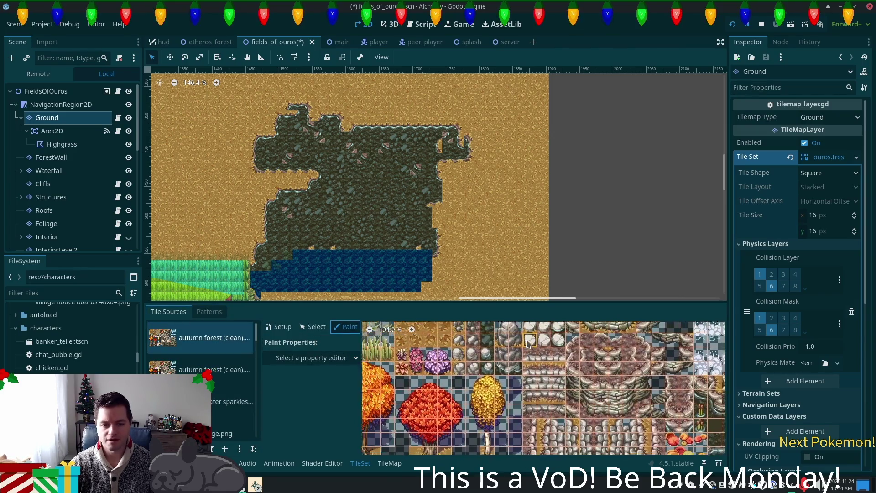
pyautogui.click(336, 358)
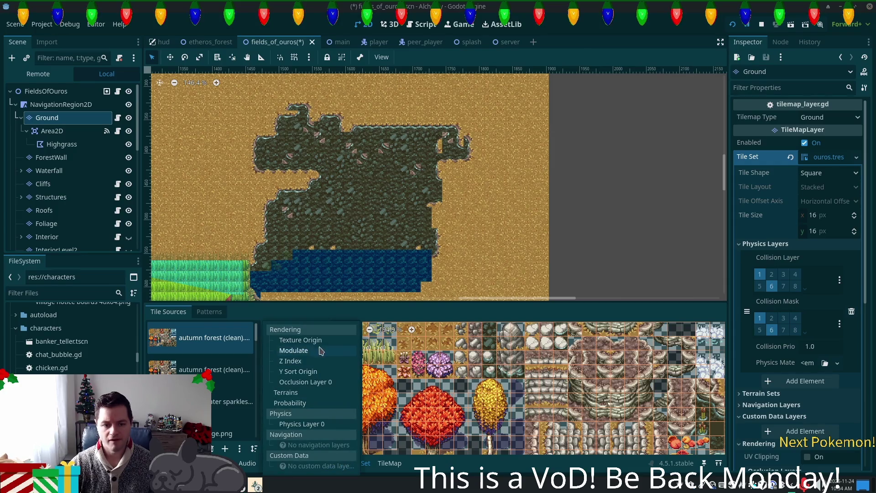
pyautogui.click(322, 392)
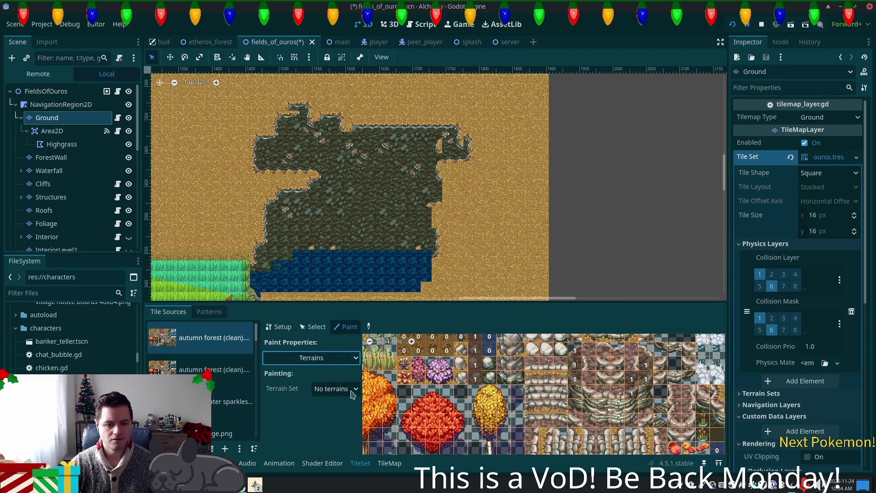
pyautogui.click(348, 389)
pyautogui.click(355, 416)
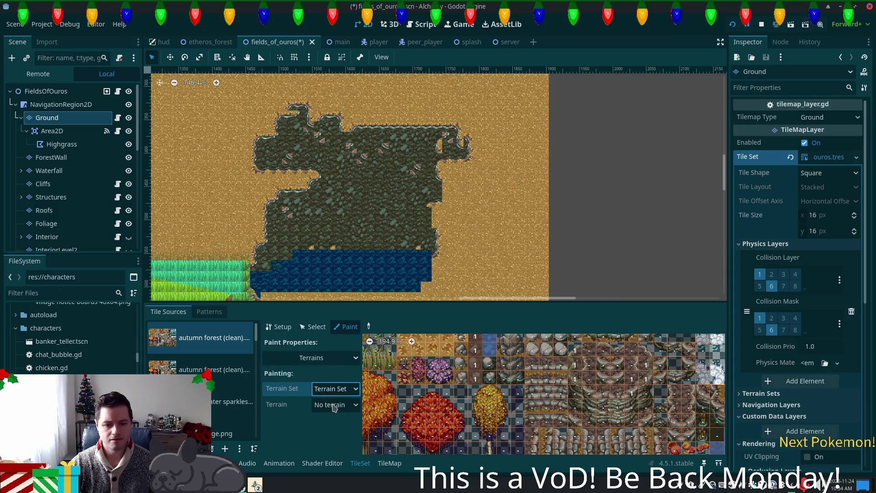
pyautogui.click(338, 404)
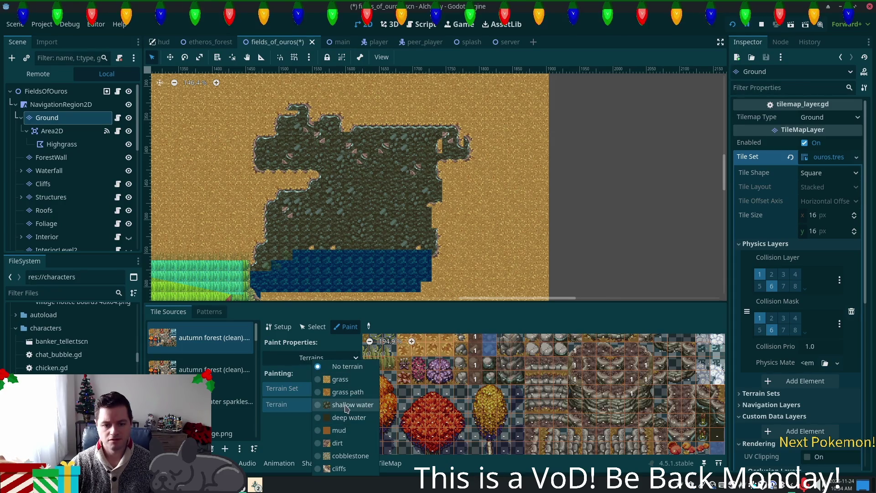
pyautogui.click(353, 405)
pyautogui.scroll(-3, 487, 426)
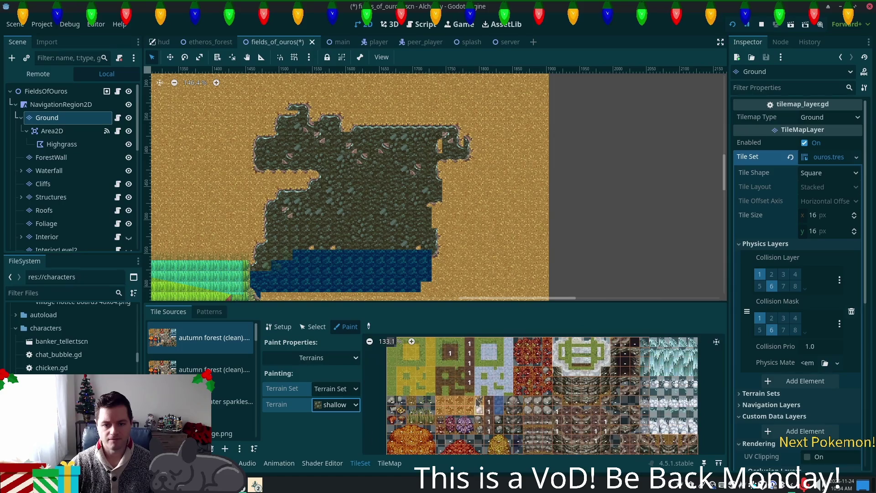
pyautogui.scroll(4, 476, 382)
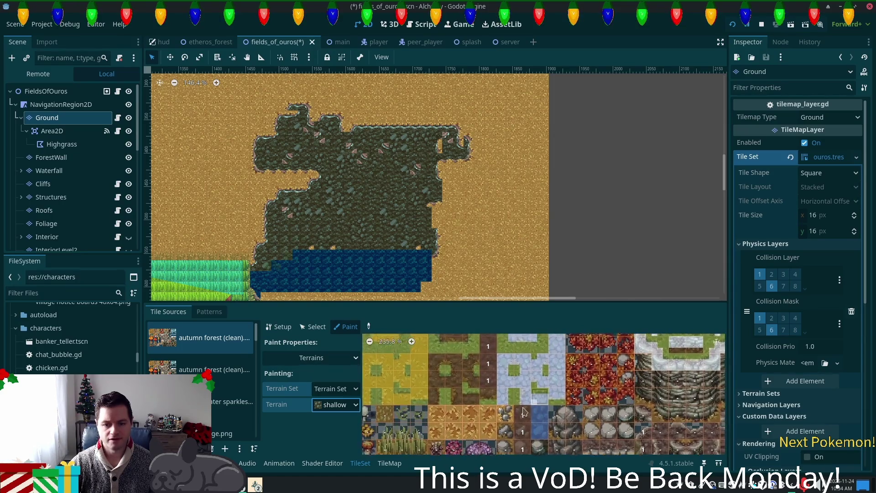
pyautogui.scroll(-3, 488, 388)
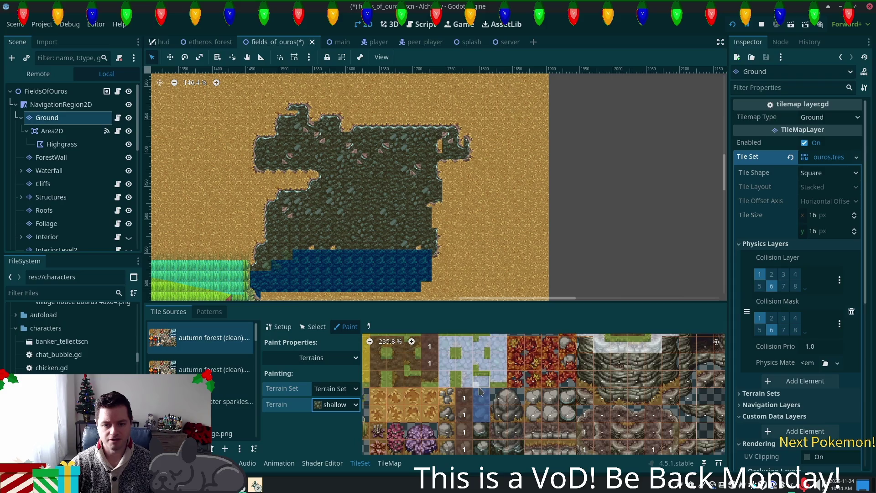
pyautogui.scroll(-10, 491, 426)
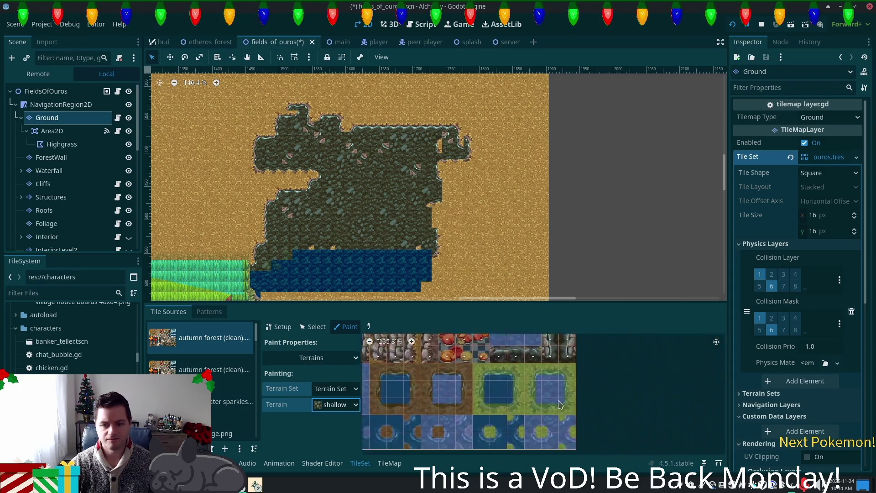
pyautogui.scroll(5, 475, 377)
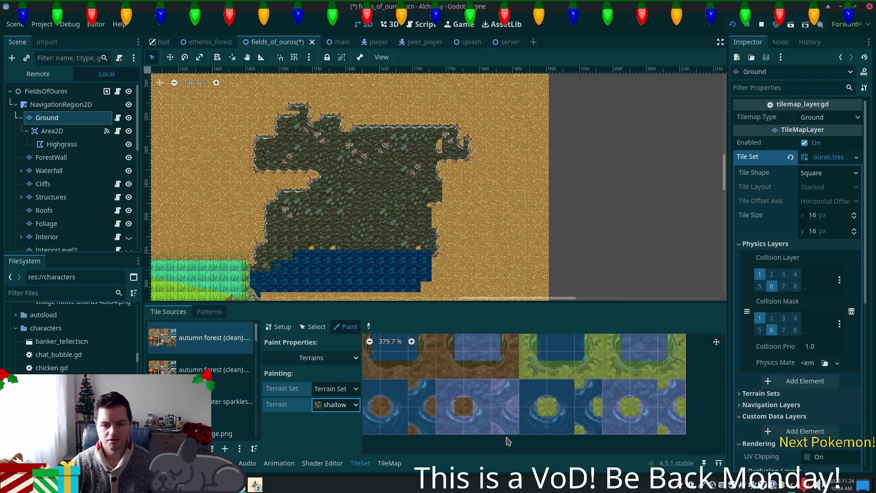
pyautogui.scroll(2, 454, 426)
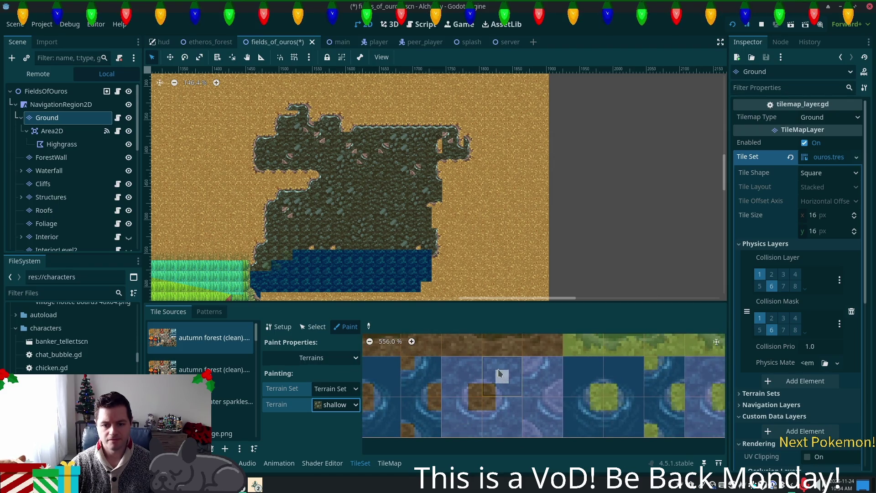
# Mark shallow-terrain peering bits on the rock-in-water atlas tiles
pyautogui.moveTo(500, 375); pyautogui.dragTo(477, 377)
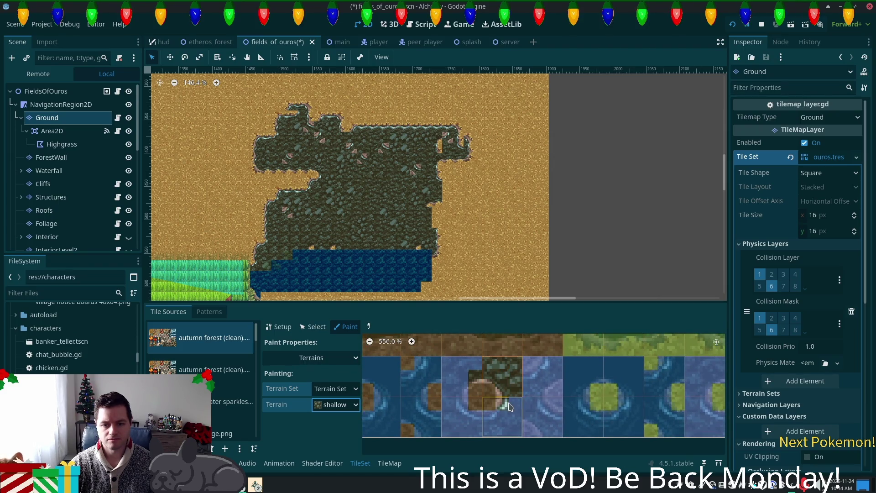
pyautogui.moveTo(506, 438)
pyautogui.mouseDown()
pyautogui.moveTo(484, 429)
pyautogui.moveTo(548, 429)
pyautogui.moveTo(533, 371)
pyautogui.moveTo(550, 433)
pyautogui.mouseUp()
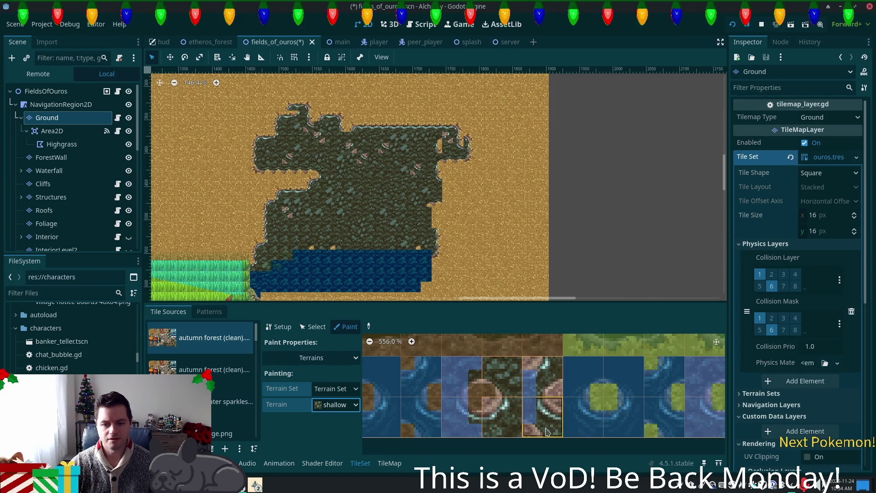
pyautogui.moveTo(526, 375)
pyautogui.mouseDown()
pyautogui.moveTo(506, 382)
pyautogui.moveTo(449, 366)
pyautogui.moveTo(454, 416)
pyautogui.mouseUp()
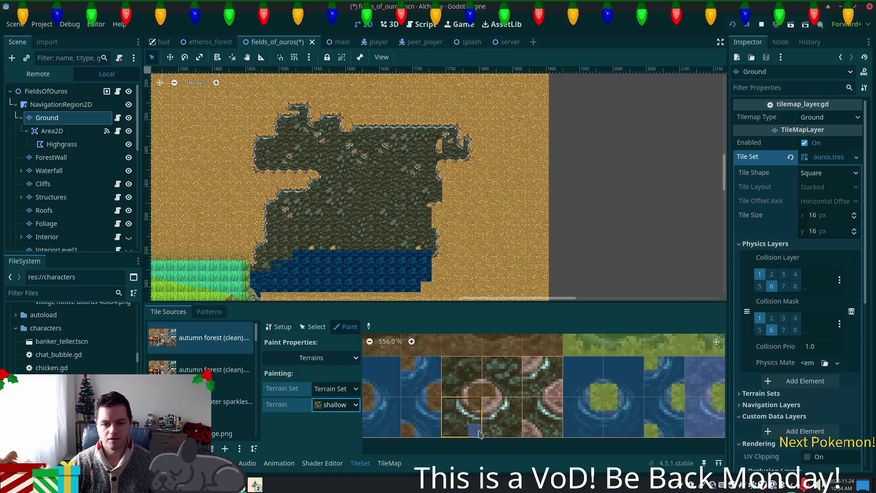
pyautogui.scroll(-2, 486, 411)
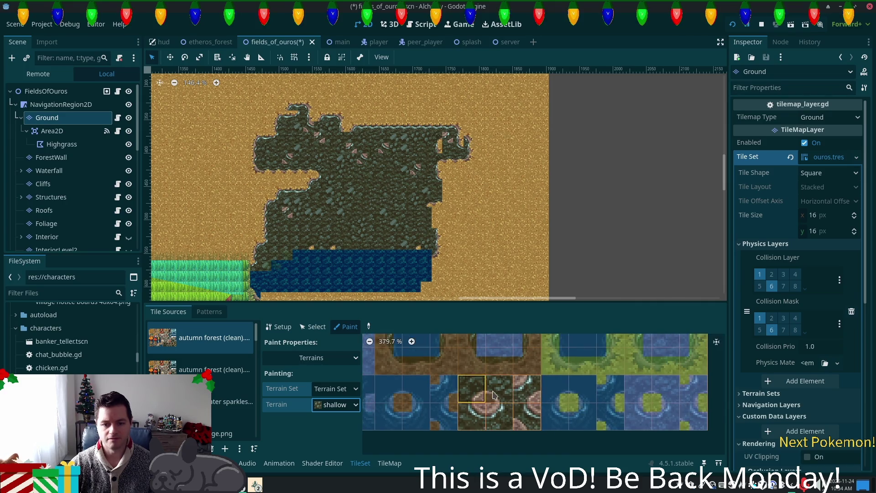
pyautogui.scroll(2, 487, 403)
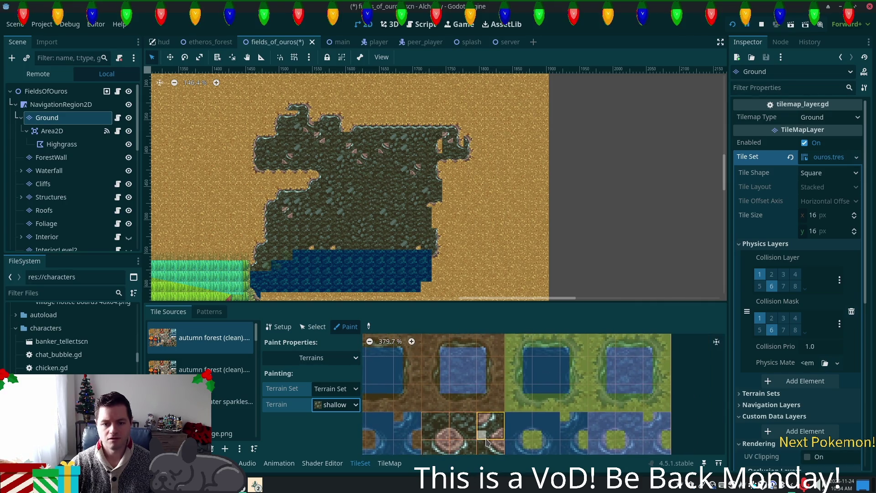
pyautogui.scroll(-4, 502, 429)
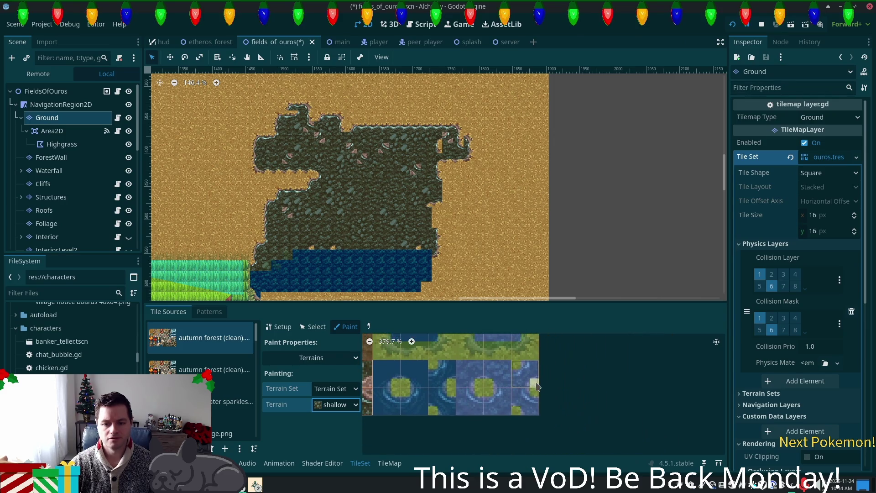
pyautogui.scroll(3, 635, 406)
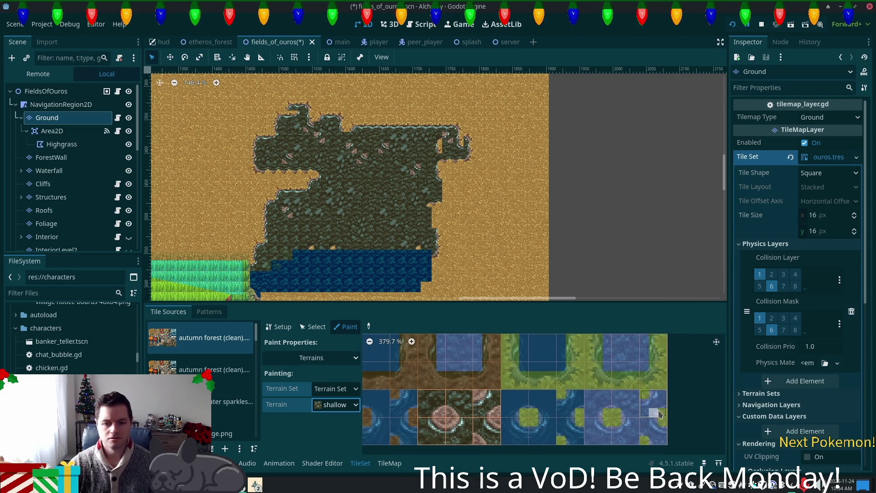
# Paint the sand-centred tile's centre bit, refine the rock tiles' bits, and save the scene
pyautogui.moveTo(615, 425); pyautogui.dragTo(568, 415)
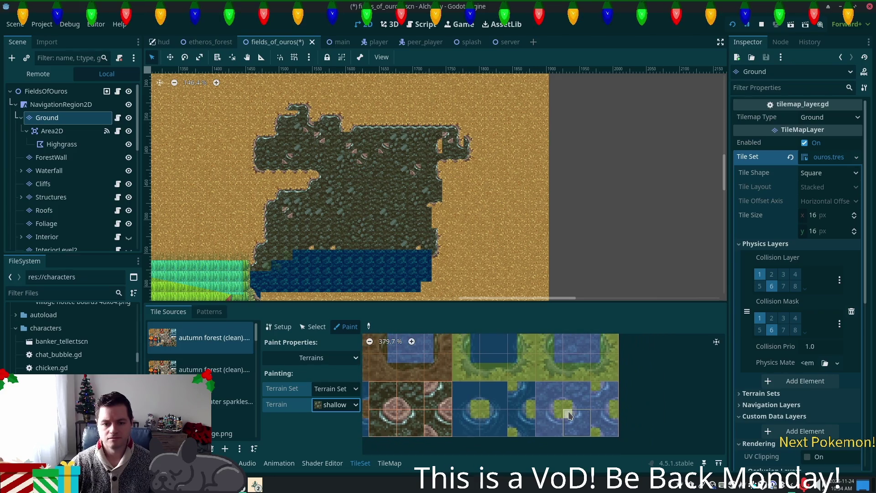
pyautogui.scroll(1, 569, 416)
pyautogui.scroll(1, 568, 413)
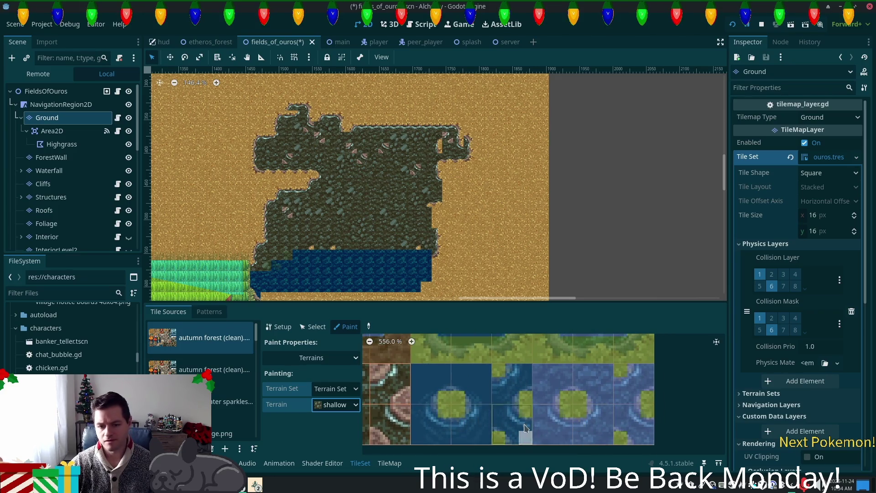
pyautogui.click(472, 397)
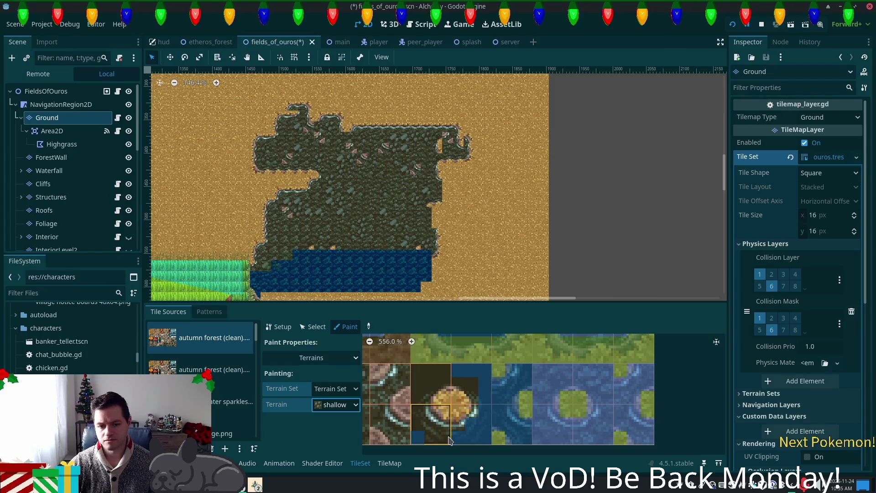
pyautogui.moveTo(492, 444); pyautogui.dragTo(459, 379)
pyautogui.moveTo(524, 377)
pyautogui.mouseDown()
pyautogui.moveTo(637, 379)
pyautogui.moveTo(565, 375)
pyautogui.mouseUp()
pyautogui.moveTo(510, 389)
pyautogui.mouseDown()
pyautogui.moveTo(634, 392)
pyautogui.moveTo(637, 429)
pyautogui.moveTo(525, 404)
pyautogui.moveTo(508, 434)
pyautogui.moveTo(566, 420)
pyautogui.moveTo(635, 416)
pyautogui.moveTo(647, 425)
pyautogui.moveTo(566, 438)
pyautogui.moveTo(507, 420)
pyautogui.mouseUp()
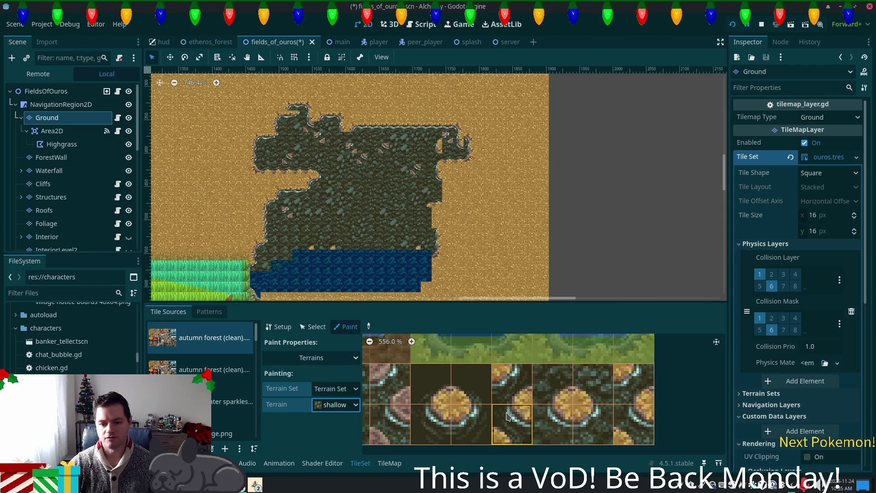
pyautogui.scroll(-4, 511, 412)
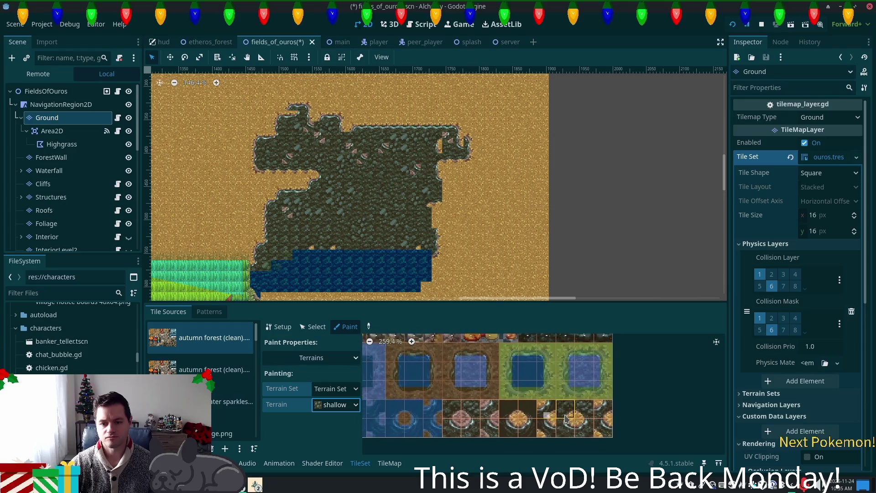
pyautogui.hotkey('ctrl', 's')
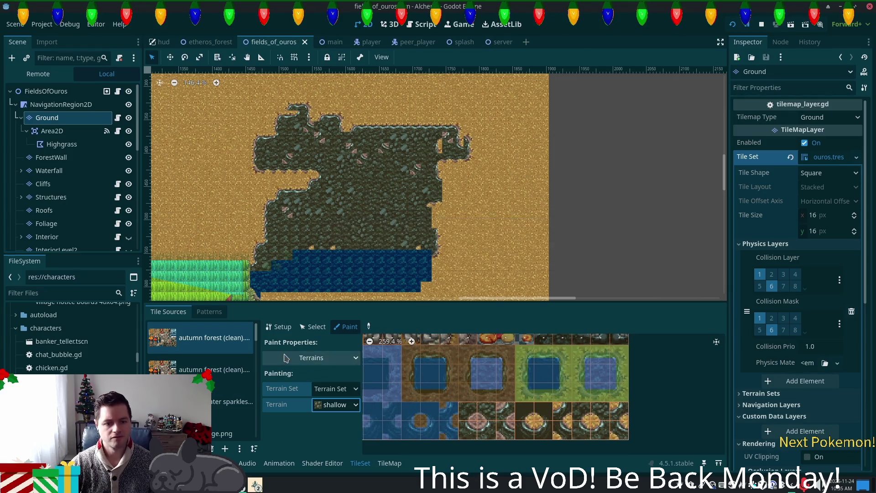
# Select the shallow water terrain in the TileMap Terrains tab and paint it across the rock area
pyautogui.click(386, 463)
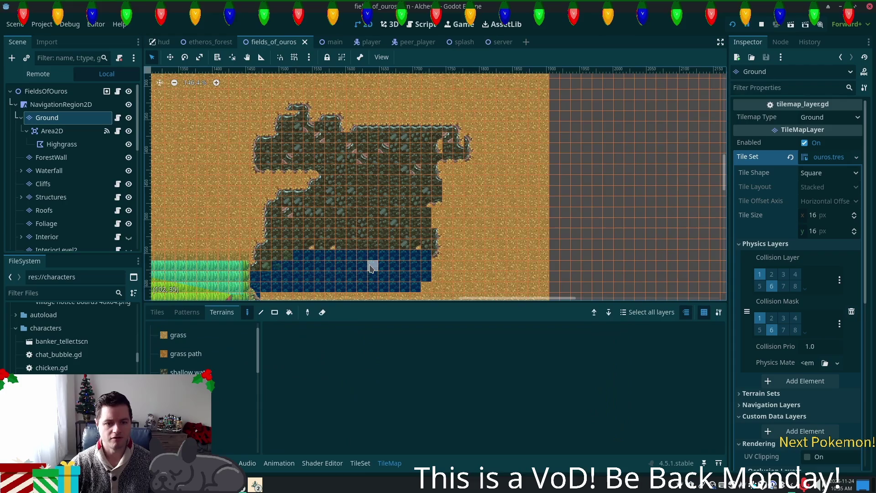
pyautogui.scroll(3, 318, 152)
pyautogui.scroll(-2, 318, 152)
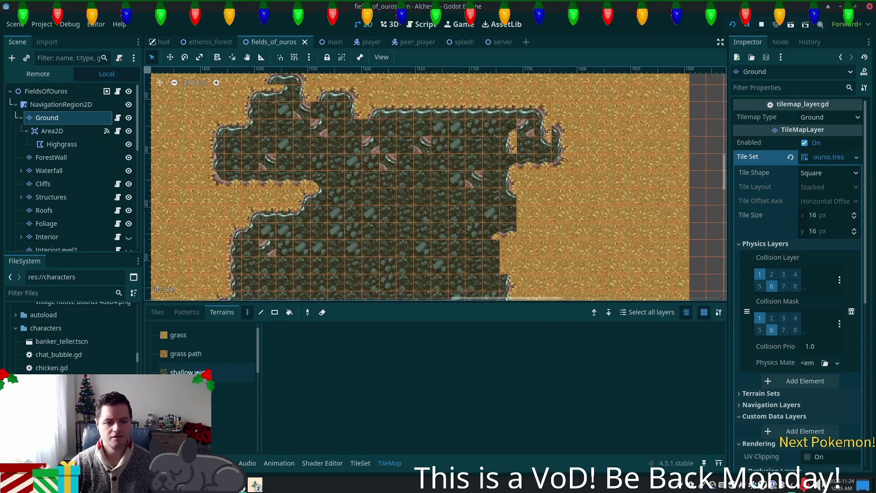
pyautogui.click(187, 372)
pyautogui.scroll(4, 335, 272)
pyautogui.scroll(3, 335, 272)
pyautogui.moveTo(326, 230)
pyautogui.mouseDown()
pyautogui.moveTo(292, 256)
pyautogui.moveTo(505, 247)
pyautogui.moveTo(440, 187)
pyautogui.moveTo(360, 210)
pyautogui.moveTo(374, 155)
pyautogui.moveTo(316, 177)
pyautogui.moveTo(315, 137)
pyautogui.moveTo(283, 160)
pyautogui.moveTo(255, 165)
pyautogui.moveTo(300, 171)
pyautogui.moveTo(283, 132)
pyautogui.moveTo(397, 137)
pyautogui.moveTo(515, 164)
pyautogui.moveTo(566, 203)
pyautogui.moveTo(639, 173)
pyautogui.moveTo(525, 137)
pyautogui.moveTo(584, 159)
pyautogui.moveTo(612, 240)
pyautogui.mouseUp()
# Extend the rocky ground to the right and along the top of the plateau
pyautogui.scroll(-3, 612, 240)
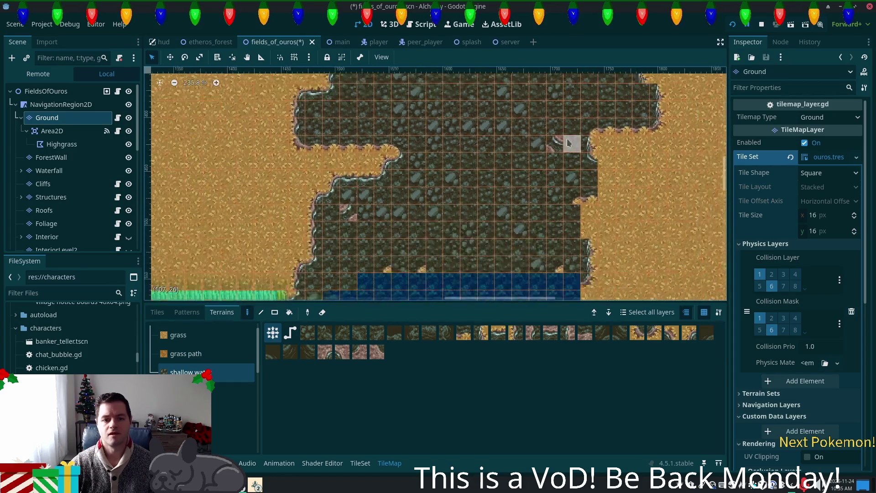
pyautogui.moveTo(617, 147)
pyautogui.mouseDown()
pyautogui.moveTo(661, 132)
pyautogui.moveTo(648, 92)
pyautogui.moveTo(625, 101)
pyautogui.moveTo(645, 102)
pyautogui.moveTo(597, 89)
pyautogui.mouseUp()
pyautogui.hscroll(5, 598, 89)
pyautogui.scroll(3, 597, 89)
pyautogui.moveTo(529, 183)
pyautogui.mouseDown()
pyautogui.moveTo(529, 155)
pyautogui.moveTo(486, 136)
pyautogui.moveTo(492, 162)
pyautogui.moveTo(495, 123)
pyautogui.moveTo(491, 189)
pyautogui.moveTo(523, 140)
pyautogui.moveTo(463, 219)
pyautogui.moveTo(507, 137)
pyautogui.moveTo(549, 149)
pyautogui.moveTo(537, 146)
pyautogui.moveTo(597, 121)
pyautogui.mouseUp()
pyautogui.scroll(-5, 537, 145)
pyautogui.hscroll(-5, 537, 145)
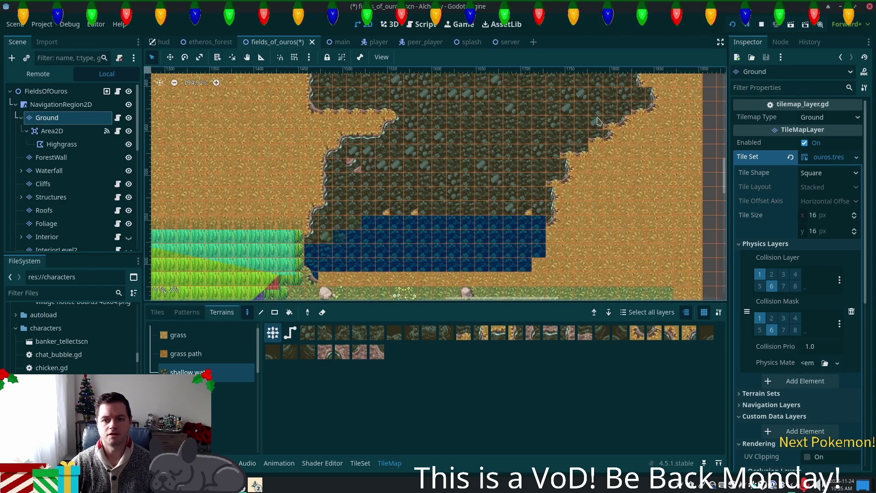
pyautogui.scroll(-1, 446, 218)
pyautogui.hscroll(5, 446, 218)
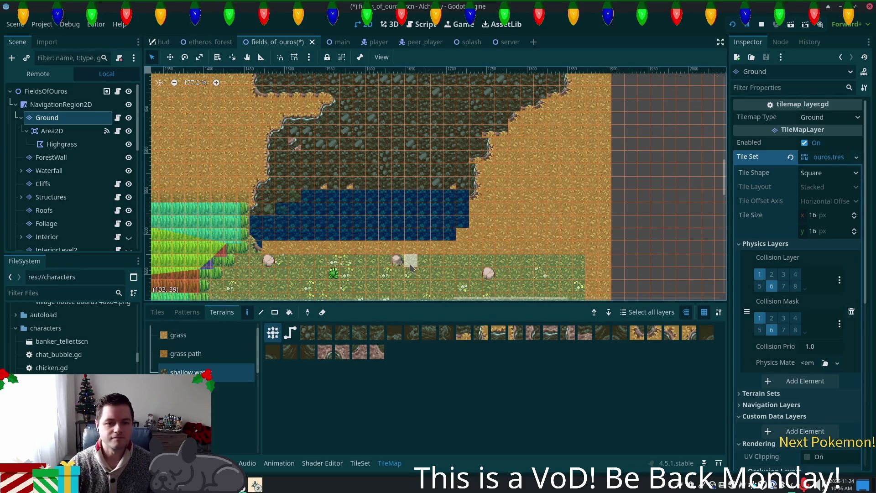
pyautogui.scroll(-1, 410, 268)
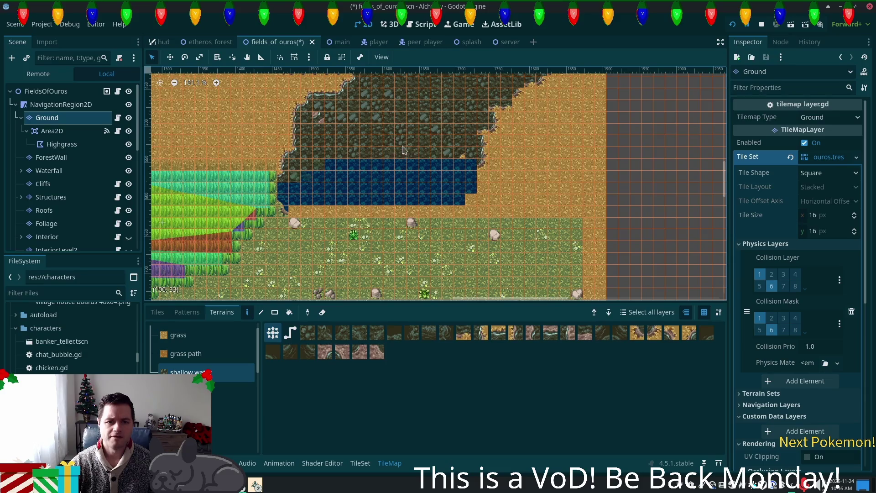
# Repaint the plateau's right cliff edge
pyautogui.moveTo(434, 140)
pyautogui.mouseDown()
pyautogui.moveTo(357, 219)
pyautogui.moveTo(484, 214)
pyautogui.moveTo(506, 229)
pyautogui.moveTo(479, 183)
pyautogui.moveTo(524, 192)
pyautogui.moveTo(520, 160)
pyautogui.mouseUp()
pyautogui.click(380, 264)
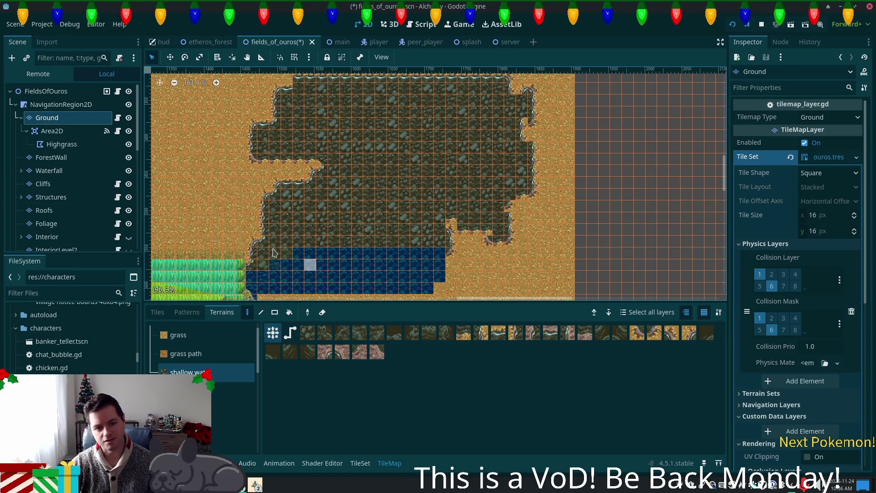
pyautogui.hscroll(-5, 273, 252)
pyautogui.scroll(-3, 274, 252)
pyautogui.moveTo(488, 163); pyautogui.dragTo(402, 165)
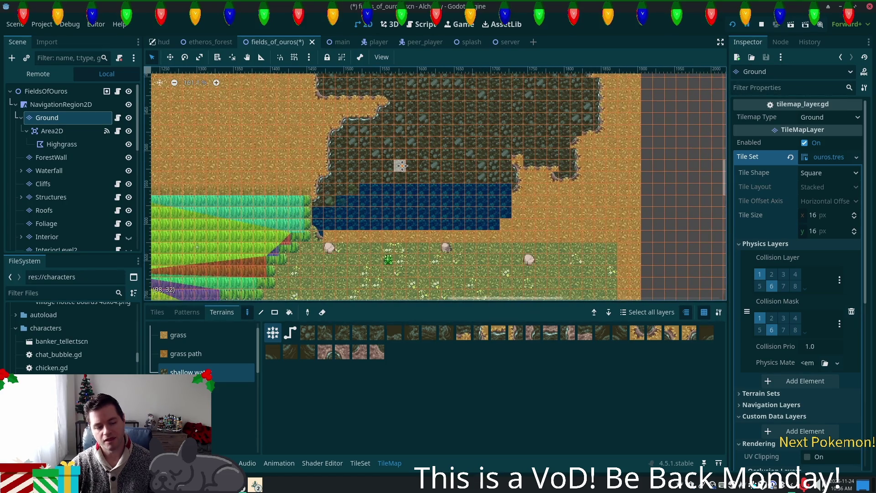
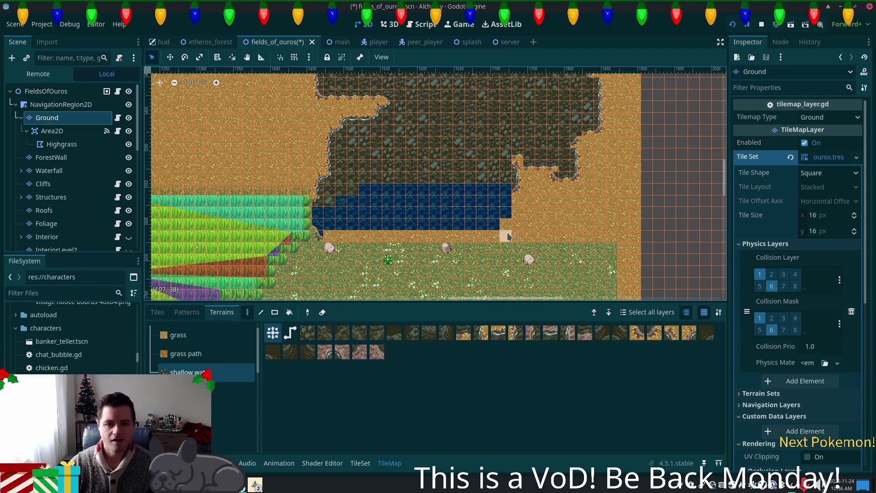
# Try a different terrain set and check the tile set's source settings
pyautogui.scroll(-1, 511, 232)
pyautogui.scroll(6, 428, 256)
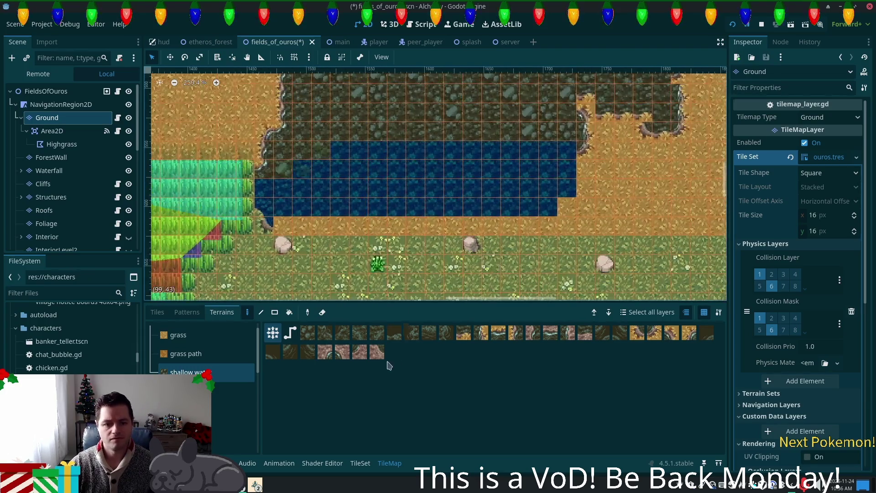
pyautogui.scroll(-5, 254, 422)
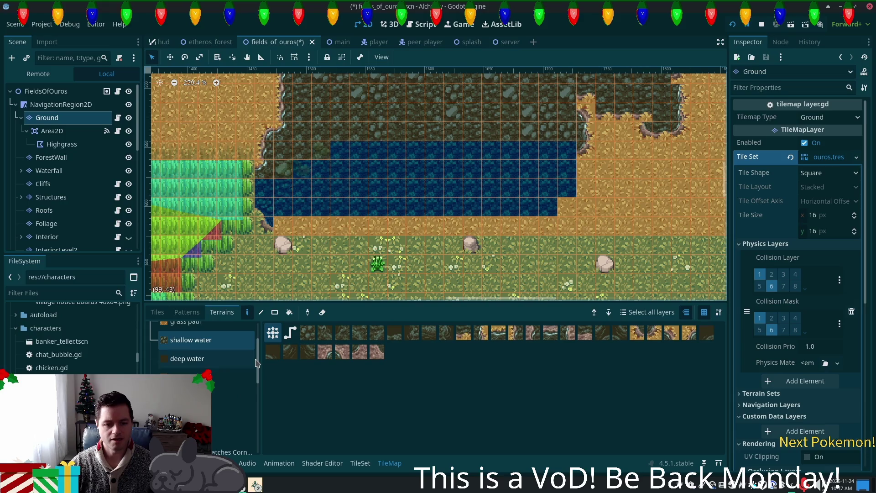
pyautogui.scroll(-2, 254, 422)
pyautogui.click(252, 420)
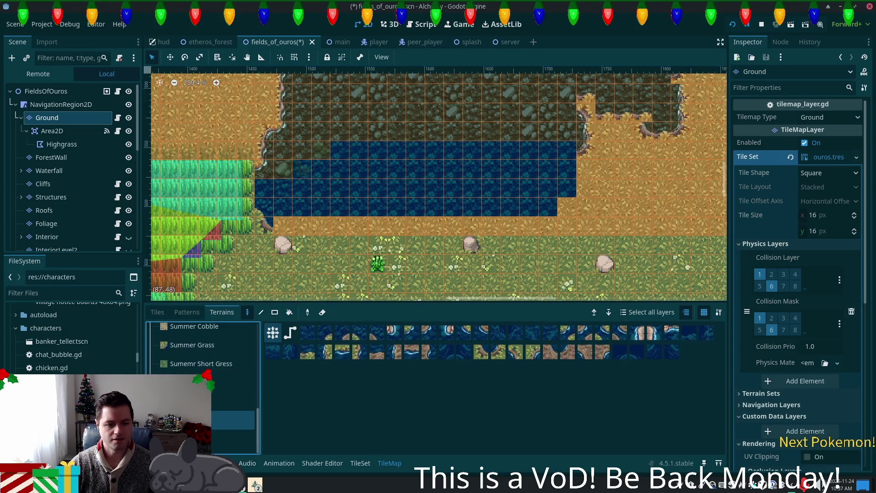
pyautogui.click(360, 463)
pyautogui.moveTo(254, 343); pyautogui.dragTo(256, 438)
pyautogui.click(390, 463)
# Inspect the Foliage layer, then make the Ground layer active for painting
pyautogui.scroll(-2, 499, 236)
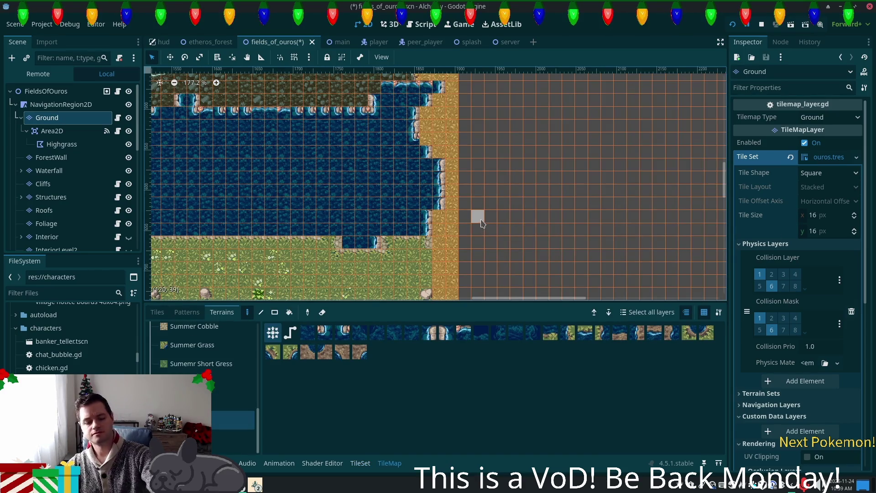
pyautogui.scroll(-4, 413, 208)
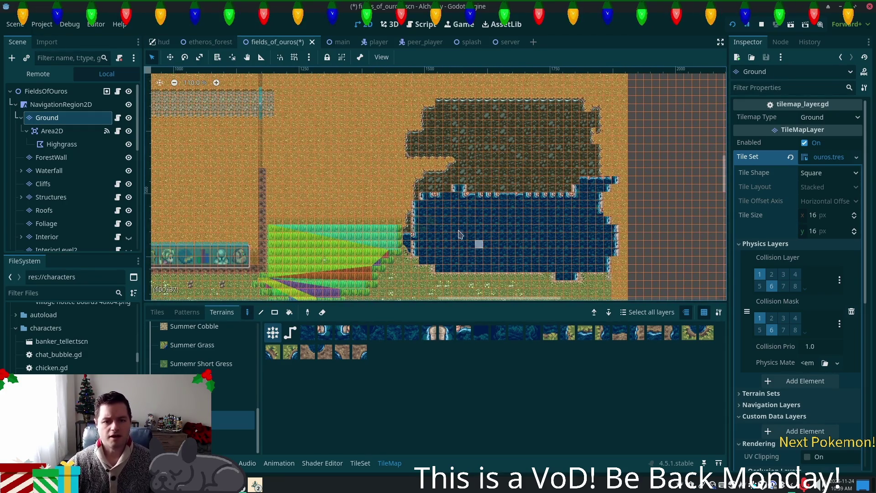
pyautogui.scroll(6, 457, 234)
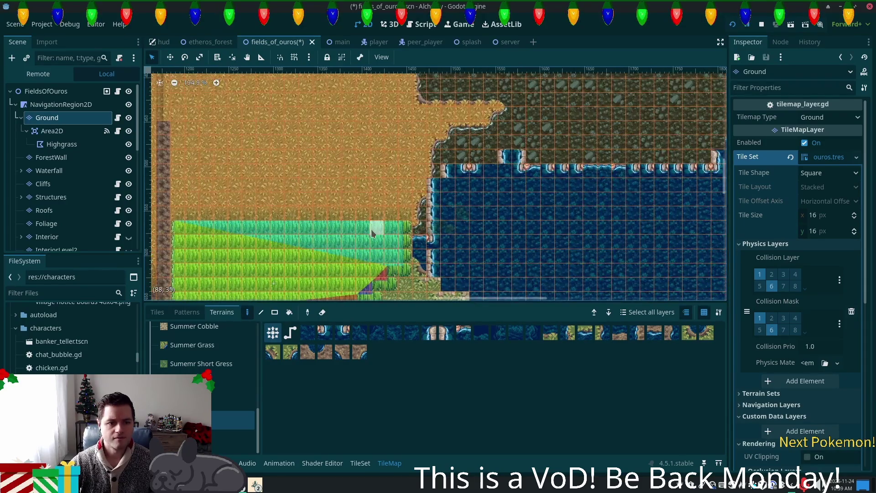
pyautogui.scroll(3, 372, 233)
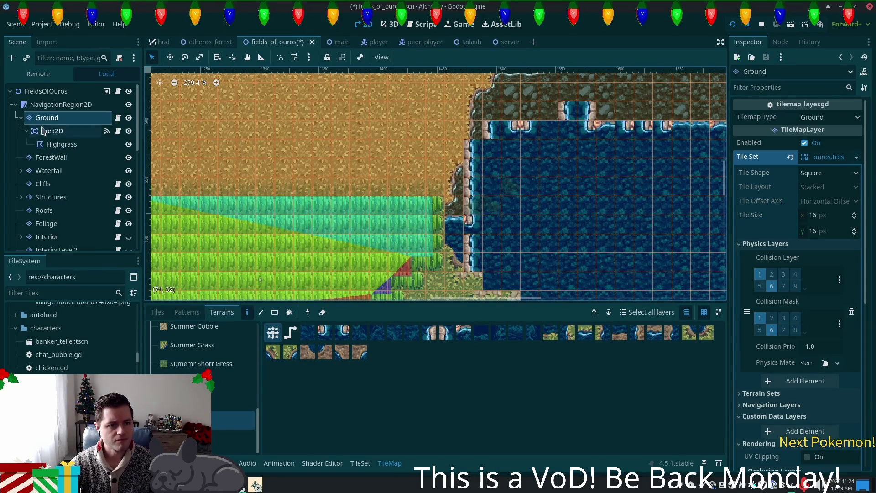
pyautogui.click(46, 224)
pyautogui.hscroll(-3, 403, 225)
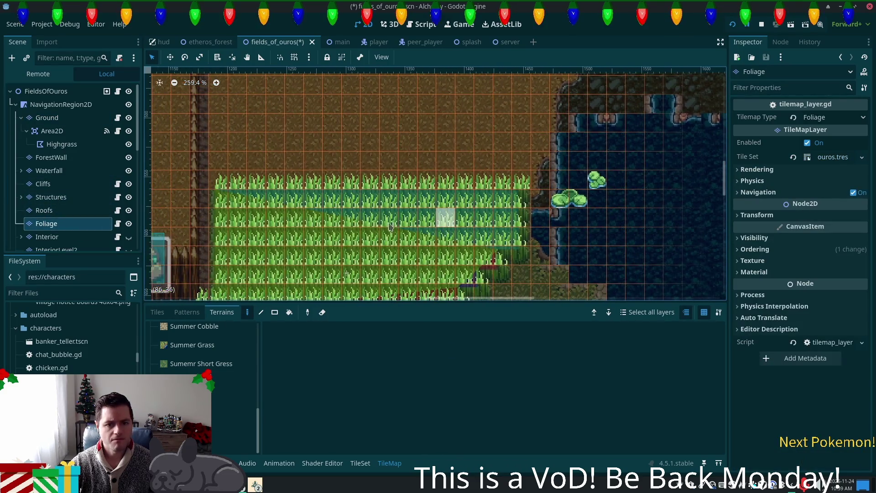
pyautogui.scroll(-3, 64, 206)
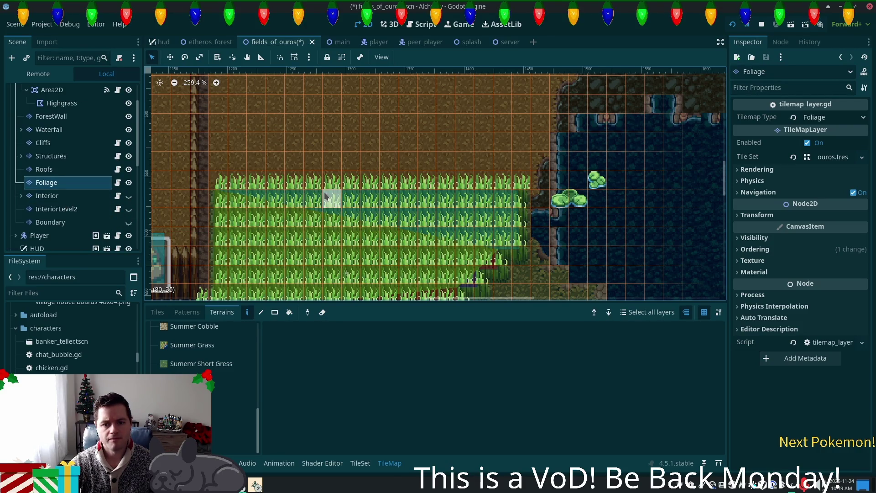
pyautogui.scroll(-5, 548, 251)
pyautogui.hscroll(1, 548, 251)
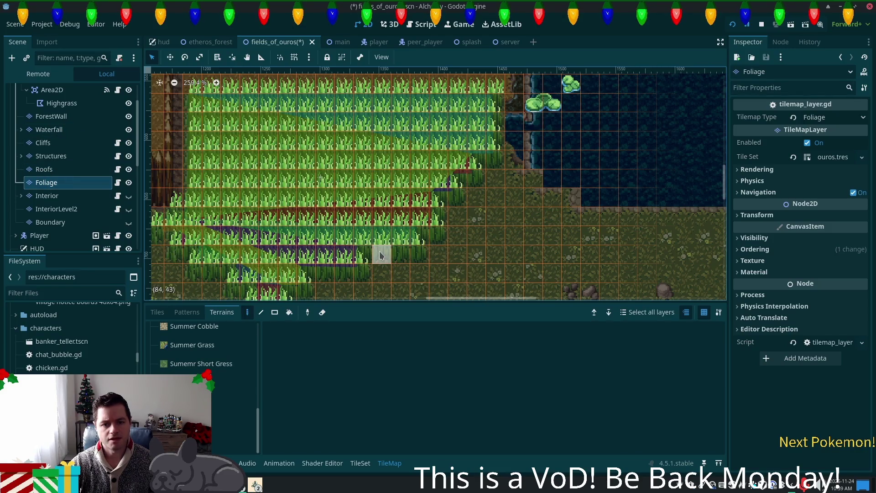
pyautogui.scroll(3, 55, 139)
pyautogui.click(51, 117)
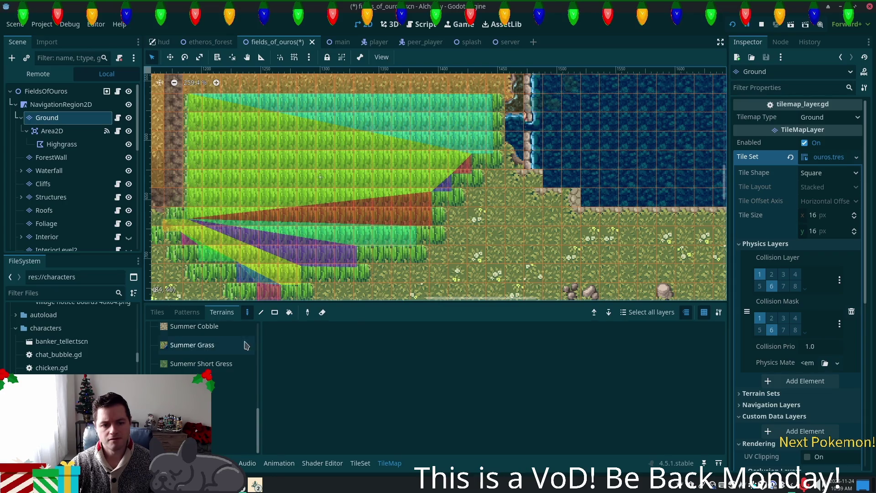
# Pick a tall-grass tile from the atlas and paint it at the pond's western edge
pyautogui.click(157, 312)
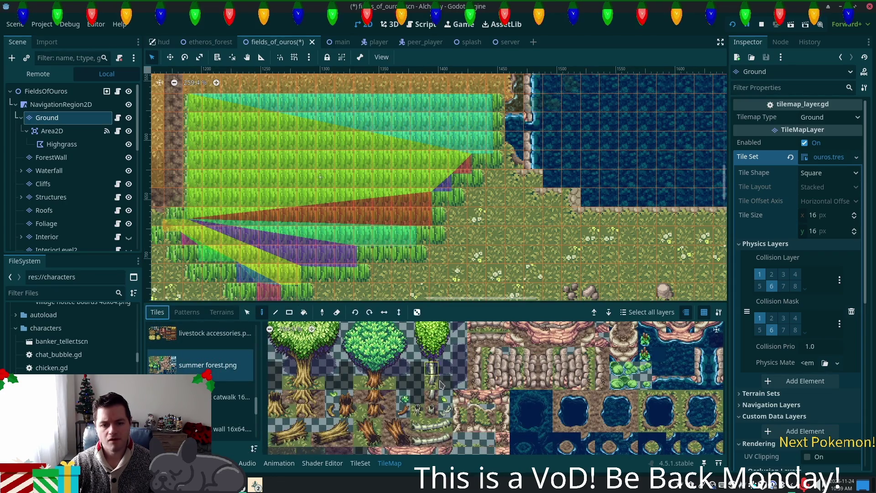
pyautogui.click(431, 383)
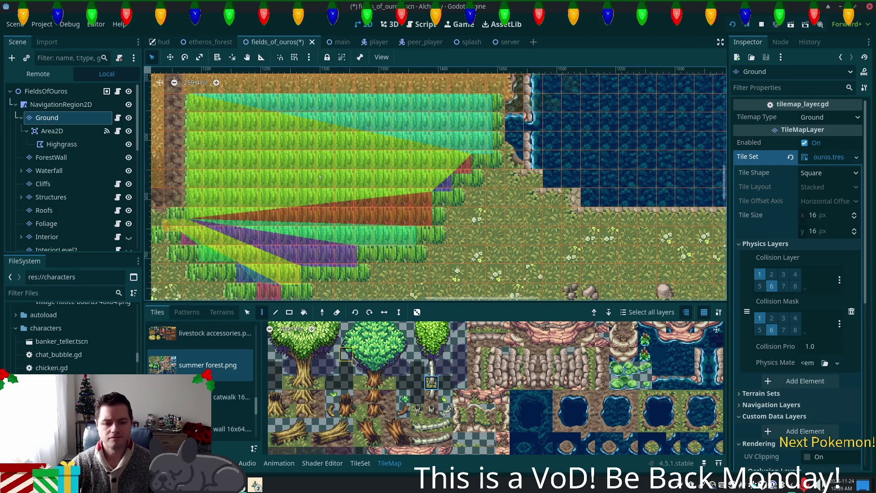
pyautogui.scroll(-4, 351, 360)
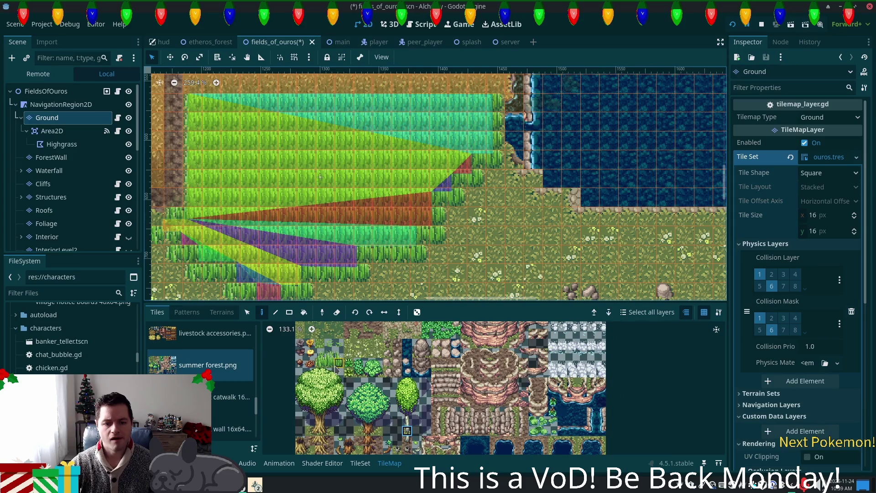
pyautogui.click(348, 363)
pyautogui.moveTo(497, 93); pyautogui.dragTo(445, 195)
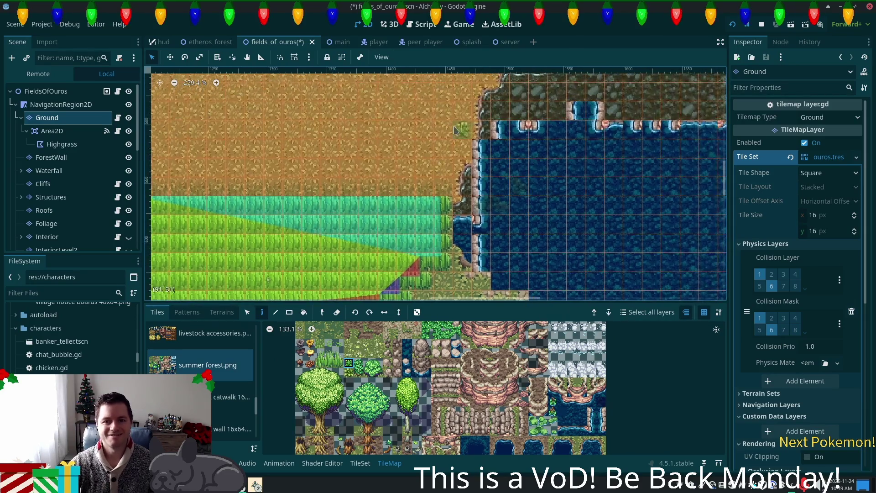
pyautogui.click(443, 186)
# Paint a column of tall-grass tiles up the pond's edge, with tiles stepping out sideways
pyautogui.click(339, 363)
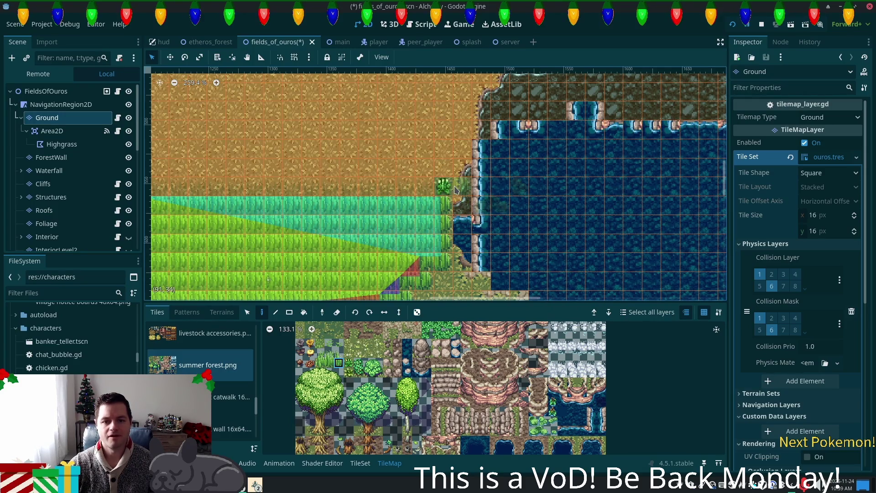
pyautogui.moveTo(447, 188)
pyautogui.mouseDown()
pyautogui.moveTo(464, 145)
pyautogui.moveTo(443, 132)
pyautogui.mouseUp()
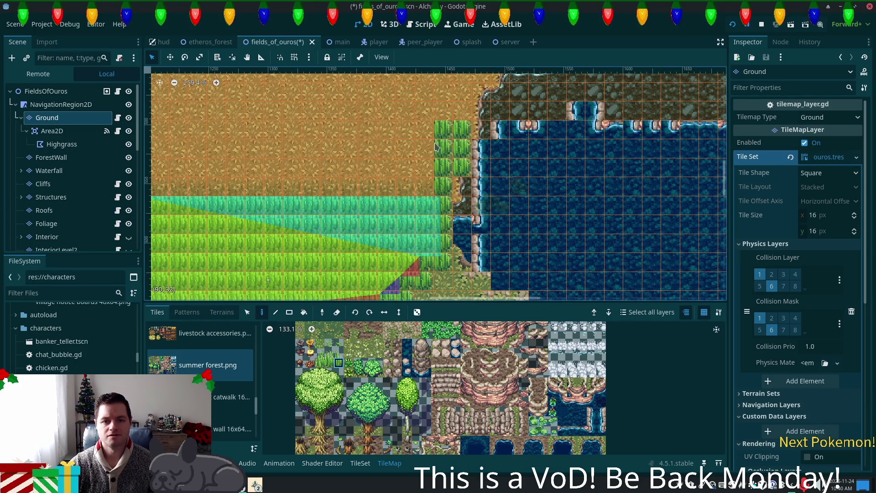
pyautogui.scroll(-1, 408, 141)
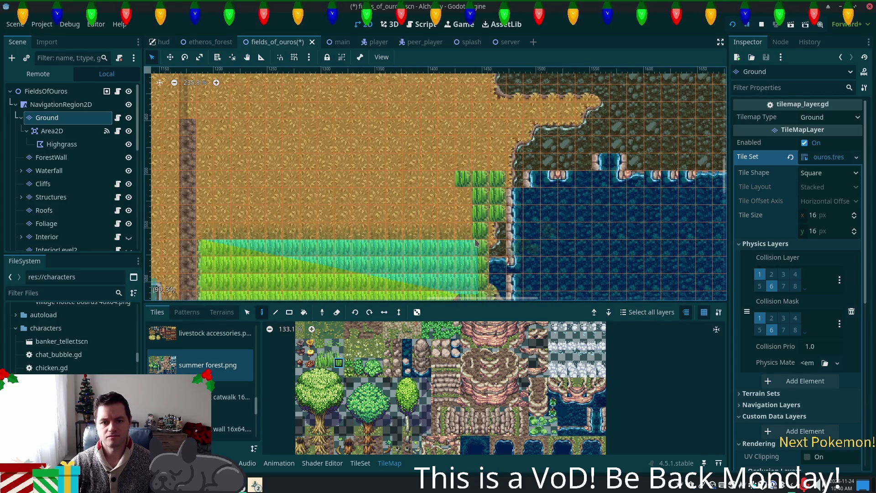
pyautogui.moveTo(463, 163); pyautogui.dragTo(417, 155)
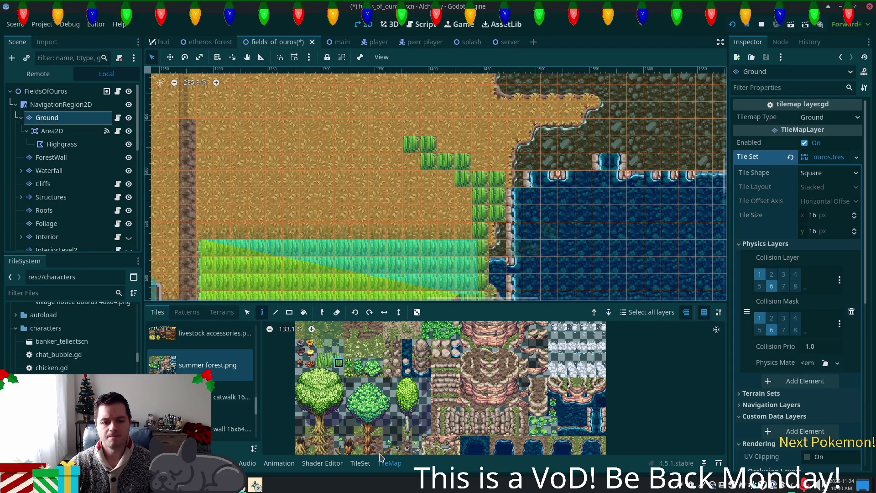
# Paint more tall-grass rows climbing up and leftward across the dirt, using other variants
pyautogui.scroll(-3, 382, 137)
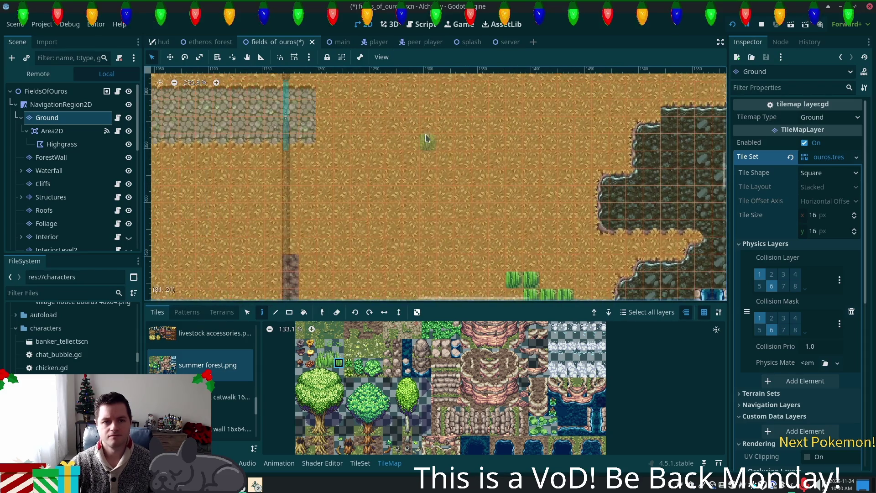
pyautogui.scroll(2, 381, 103)
pyautogui.scroll(1, 381, 104)
pyautogui.scroll(-1, 420, 179)
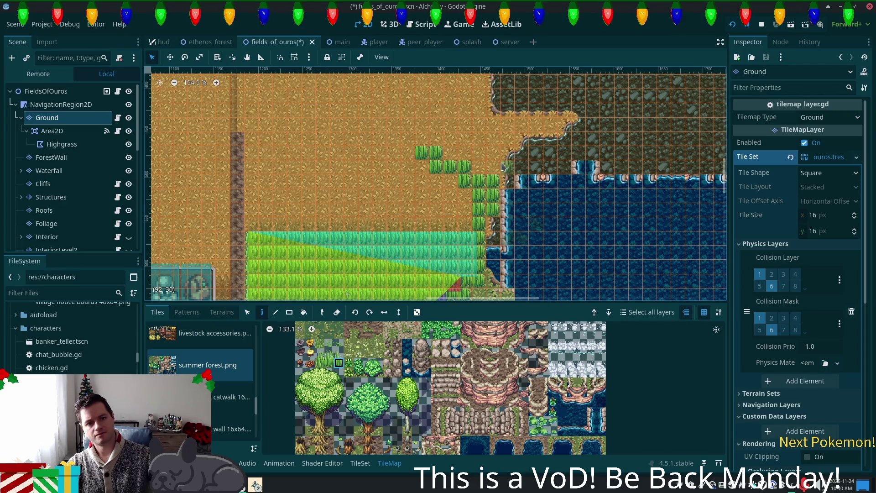
pyautogui.scroll(2, 456, 206)
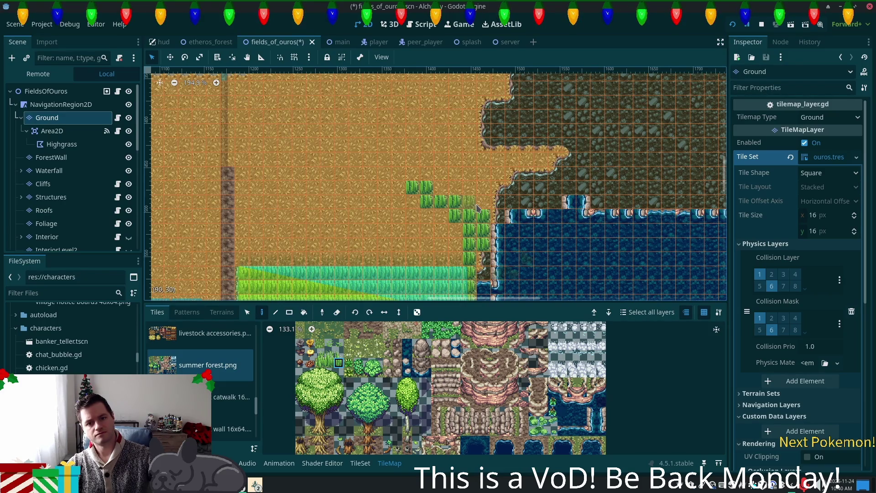
pyautogui.scroll(3, 477, 208)
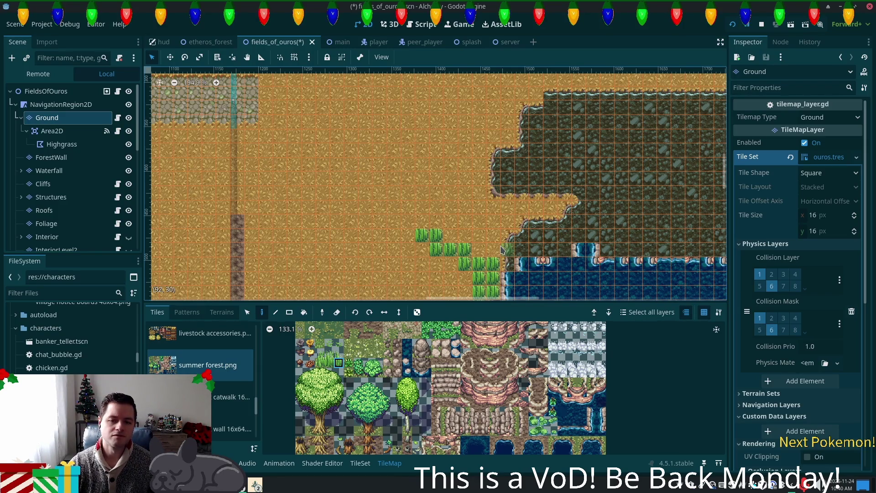
pyautogui.moveTo(502, 249)
pyautogui.mouseDown()
pyautogui.moveTo(474, 224)
pyautogui.moveTo(420, 215)
pyautogui.mouseUp()
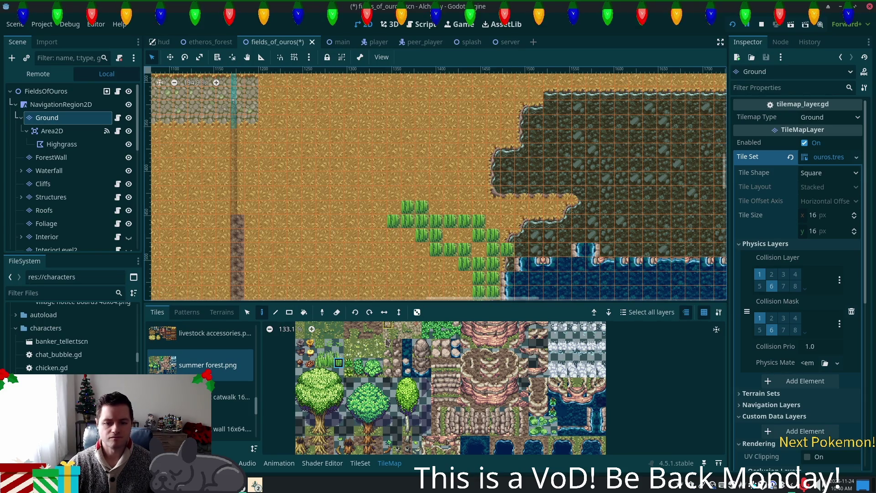
pyautogui.click(329, 363)
pyautogui.moveTo(482, 223)
pyautogui.mouseDown()
pyautogui.moveTo(365, 213)
pyautogui.moveTo(378, 224)
pyautogui.moveTo(364, 211)
pyautogui.moveTo(296, 241)
pyautogui.moveTo(267, 269)
pyautogui.mouseUp()
pyautogui.click(319, 363)
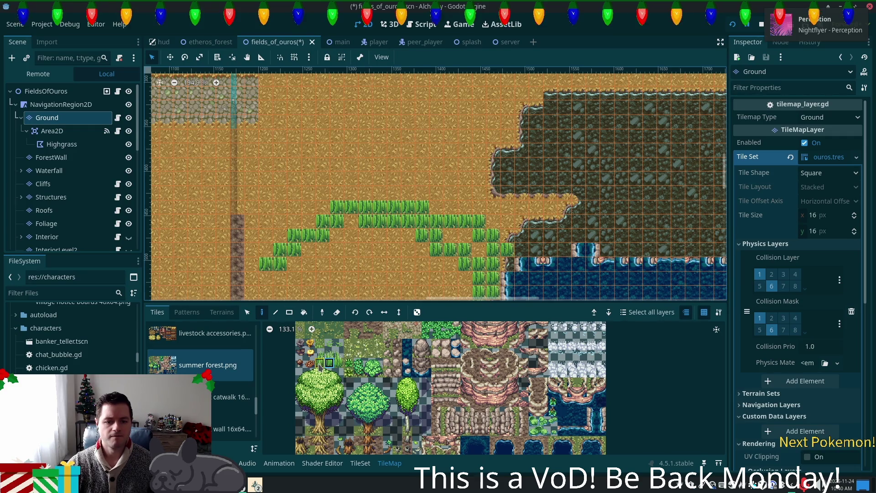
# Cap the row's left end with a grass tile and add two tall-grass tiles below
pyautogui.click(254, 266)
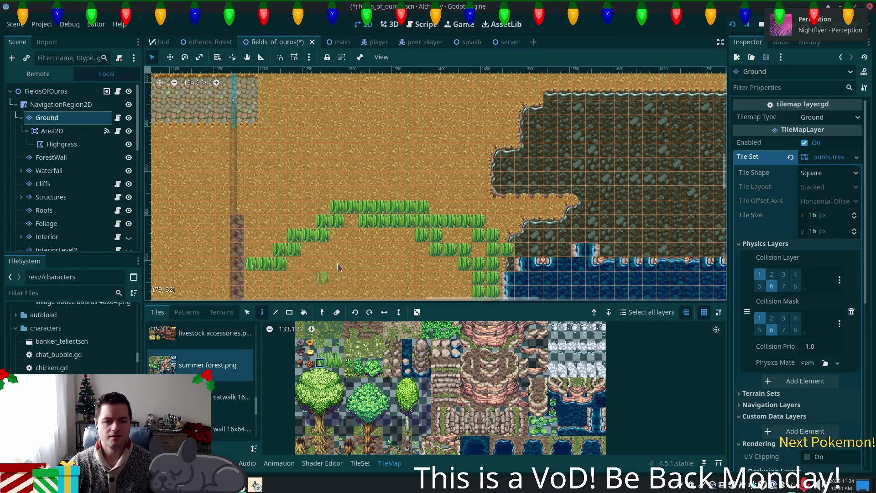
pyautogui.scroll(-1, 333, 270)
pyautogui.scroll(-2, 347, 198)
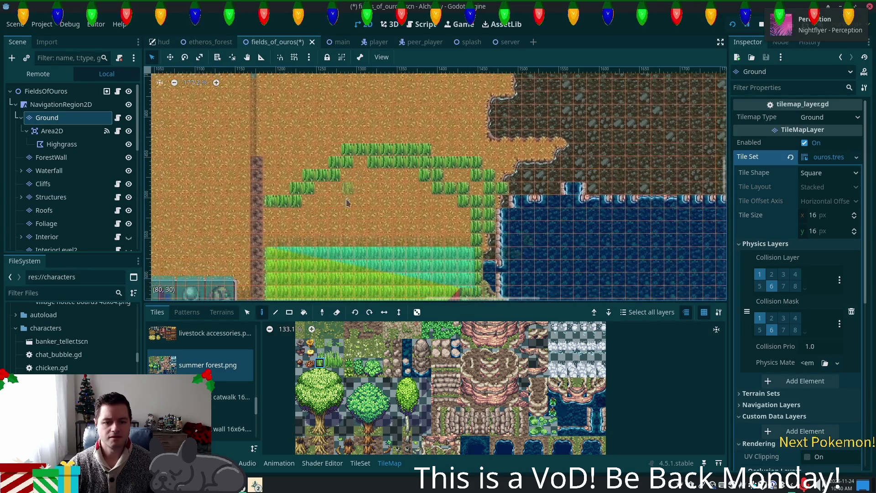
pyautogui.scroll(-2, 338, 218)
pyautogui.click(329, 362)
pyautogui.click(319, 363)
pyautogui.moveTo(270, 188); pyautogui.dragTo(270, 201)
# Use the Rect tool to fill the dirt with a large tall-grass block, then fill the remaining gaps
pyautogui.click(289, 312)
pyautogui.click(329, 363)
pyautogui.moveTo(311, 168); pyautogui.dragTo(456, 215)
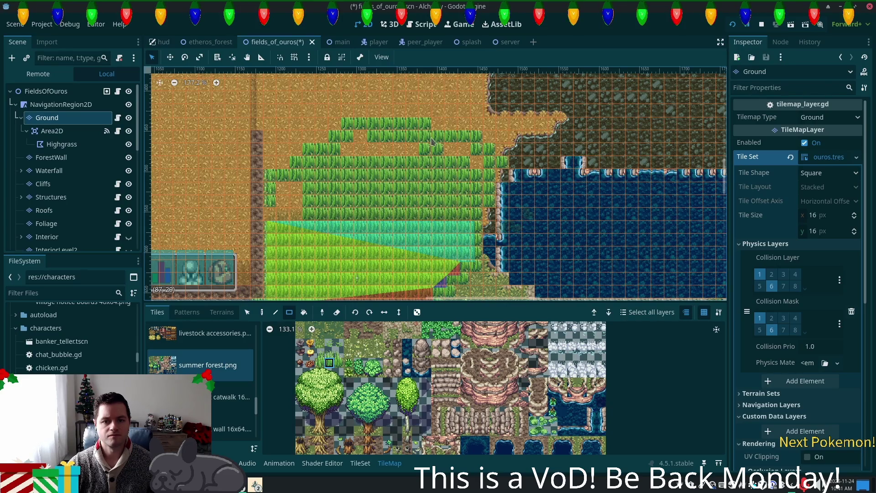
pyautogui.moveTo(443, 145); pyautogui.dragTo(469, 164)
pyautogui.moveTo(415, 149); pyautogui.dragTo(349, 155)
pyautogui.scroll(-1, 470, 237)
pyautogui.moveTo(474, 241)
pyautogui.mouseDown()
pyautogui.moveTo(450, 277)
pyautogui.moveTo(472, 199)
pyautogui.mouseUp()
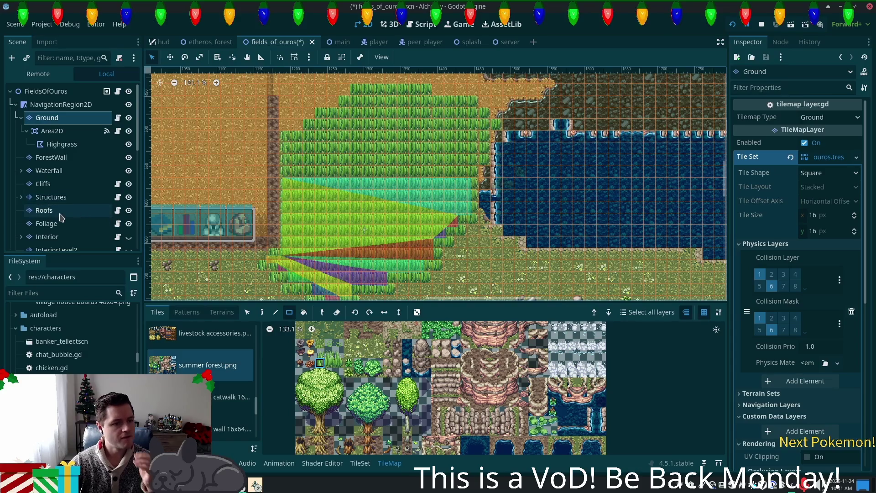
pyautogui.click(85, 223)
# Paint a four-tile grass column at the field's left edge on the Foliage layer
pyautogui.scroll(2, 366, 258)
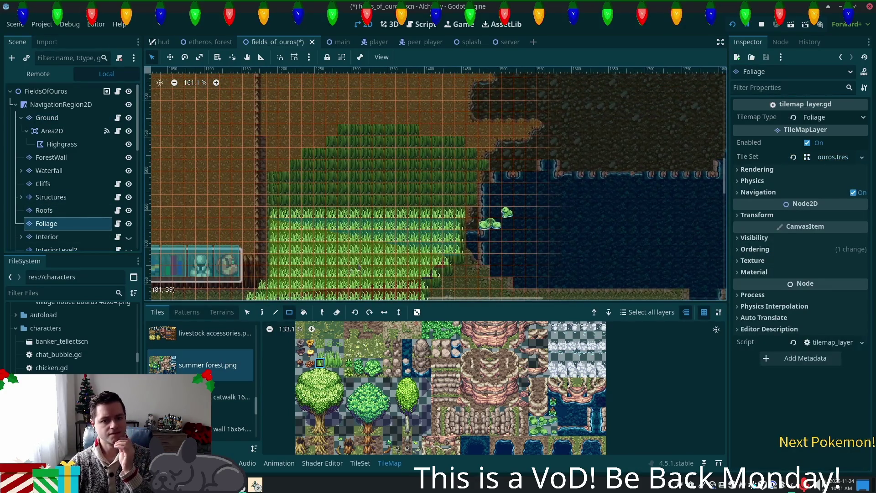
pyautogui.scroll(2, 260, 208)
pyautogui.moveTo(260, 208); pyautogui.dragTo(272, 265)
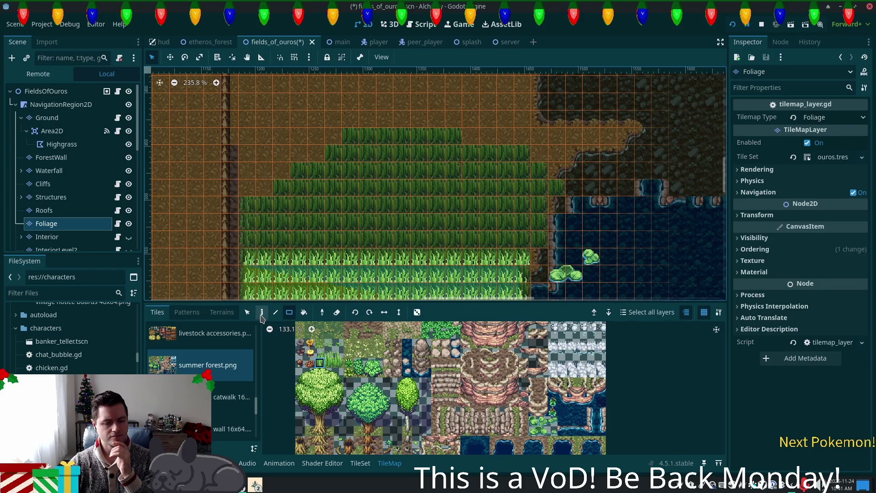
pyautogui.moveTo(254, 190)
pyautogui.mouseDown()
pyautogui.moveTo(254, 248)
pyautogui.moveTo(310, 282)
pyautogui.moveTo(322, 358)
pyautogui.mouseUp()
pyautogui.moveTo(246, 231); pyautogui.dragTo(251, 246)
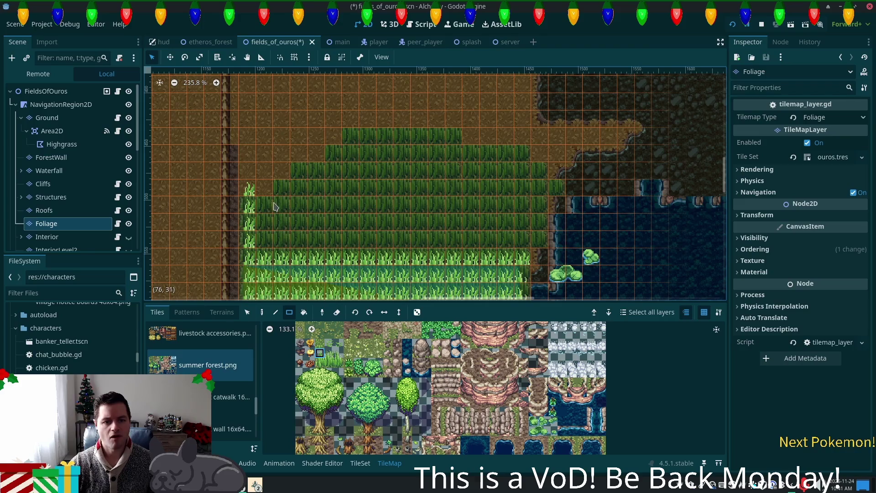
# Fill the rows above the field with grass blocks, including a 15x2 block
pyautogui.click(329, 354)
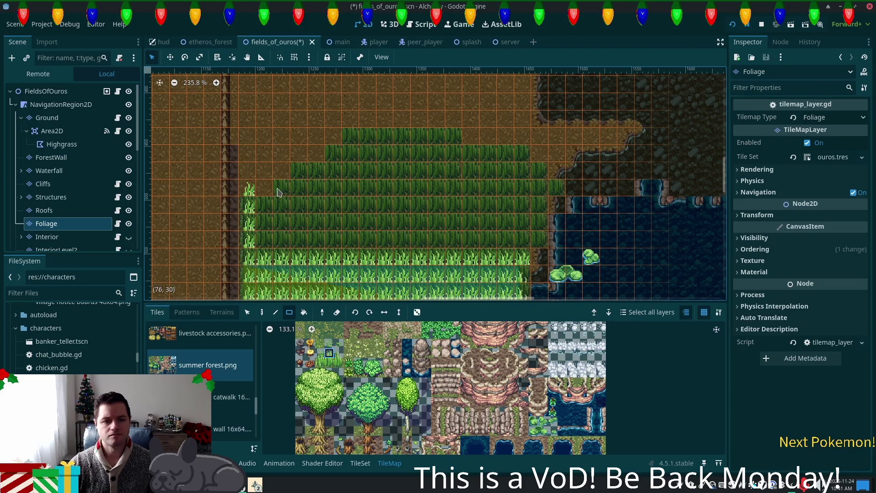
pyautogui.moveTo(270, 192)
pyautogui.mouseDown()
pyautogui.moveTo(301, 223)
pyautogui.moveTo(518, 257)
pyautogui.moveTo(536, 246)
pyautogui.mouseUp()
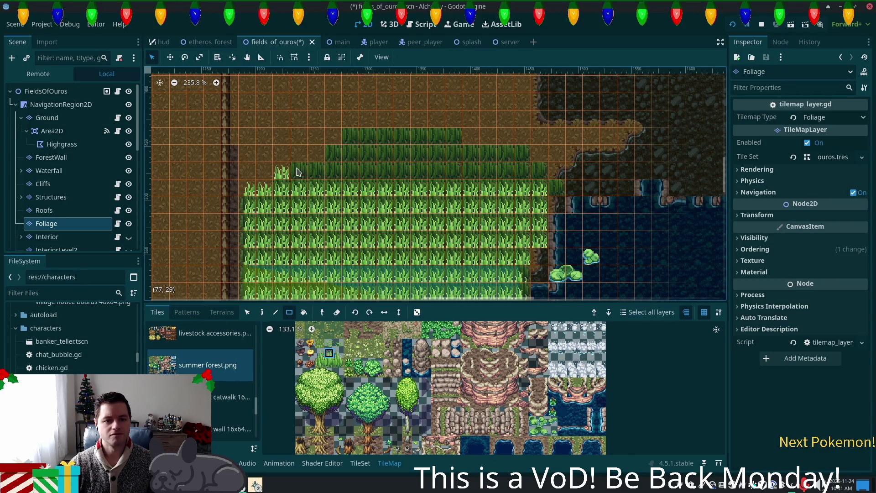
pyautogui.moveTo(301, 161); pyautogui.dragTo(536, 180)
pyautogui.moveTo(329, 137); pyautogui.dragTo(522, 153)
pyautogui.moveTo(349, 121); pyautogui.dragTo(454, 134)
pyautogui.moveTo(558, 172); pyautogui.dragTo(558, 189)
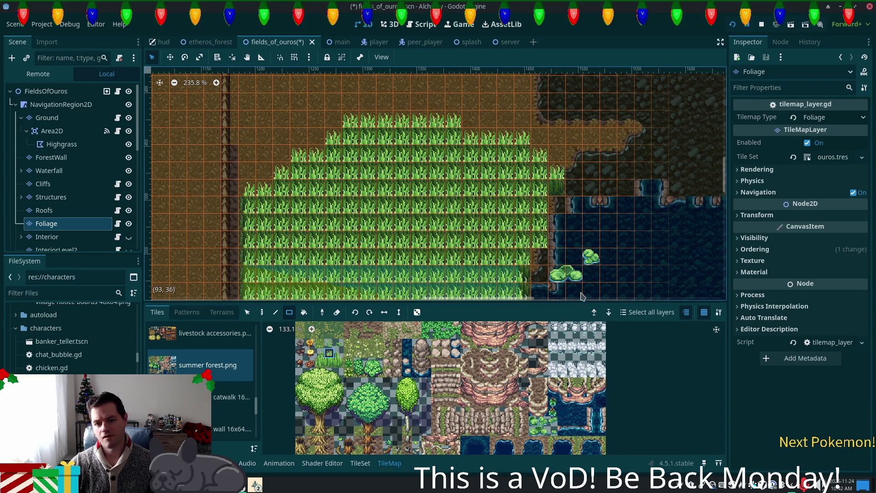
# Save the fields_of_ouros scene
pyautogui.scroll(-3, 562, 255)
pyautogui.hscroll(2, 584, 233)
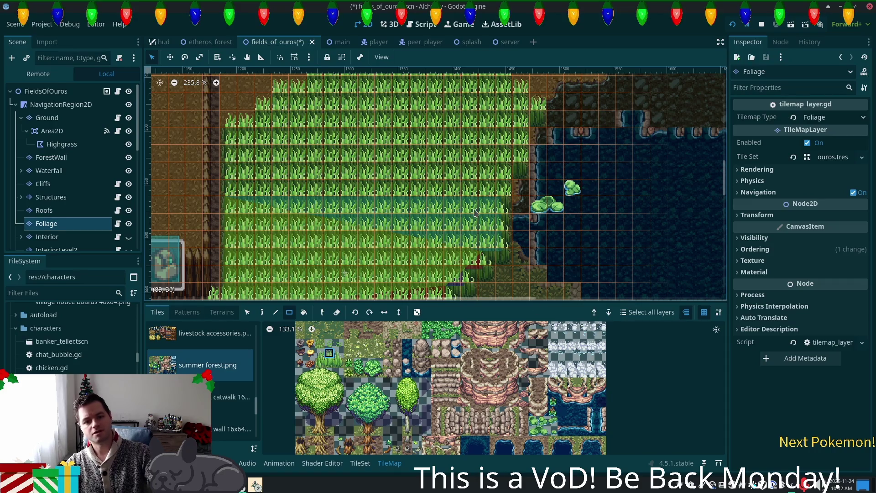
pyautogui.scroll(-3, 474, 213)
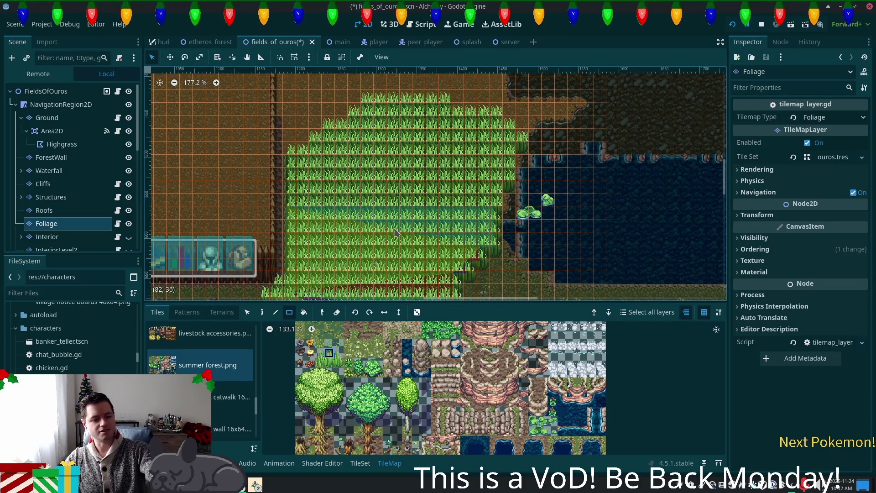
pyautogui.hotkey('ctrl', 's')
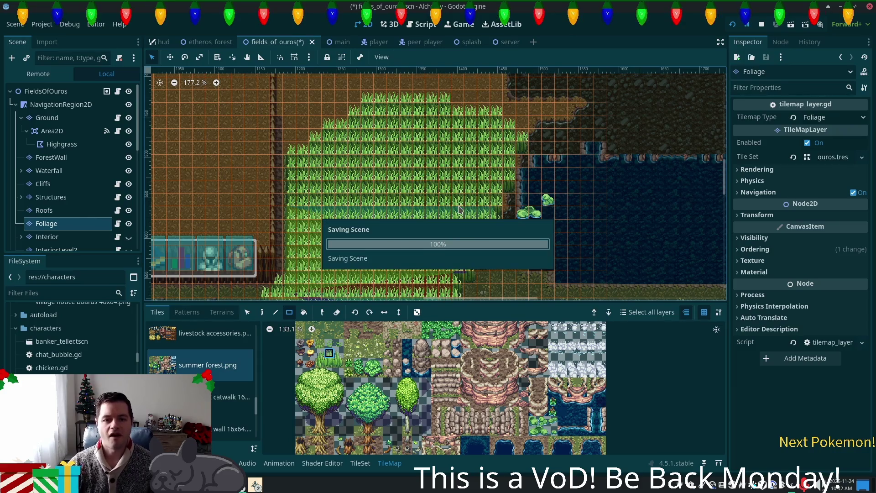
pyautogui.click(42, 95)
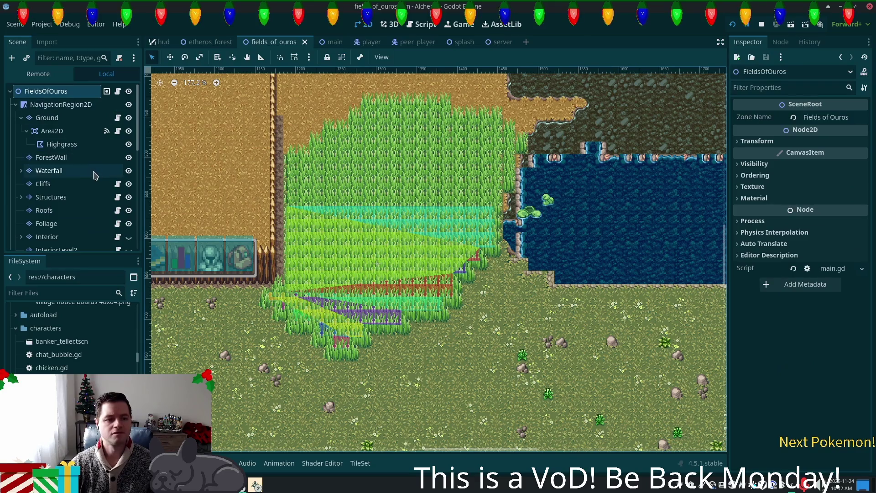
# Select Highgrass and drag two of its corners up to the new grass
pyautogui.click(61, 144)
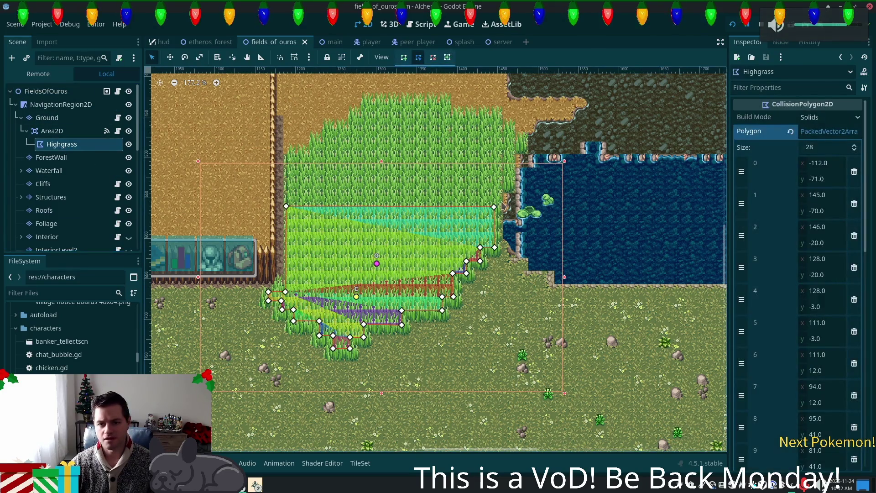
pyautogui.moveTo(495, 206)
pyautogui.mouseDown()
pyautogui.moveTo(509, 149)
pyautogui.moveTo(524, 133)
pyautogui.moveTo(523, 141)
pyautogui.mouseUp()
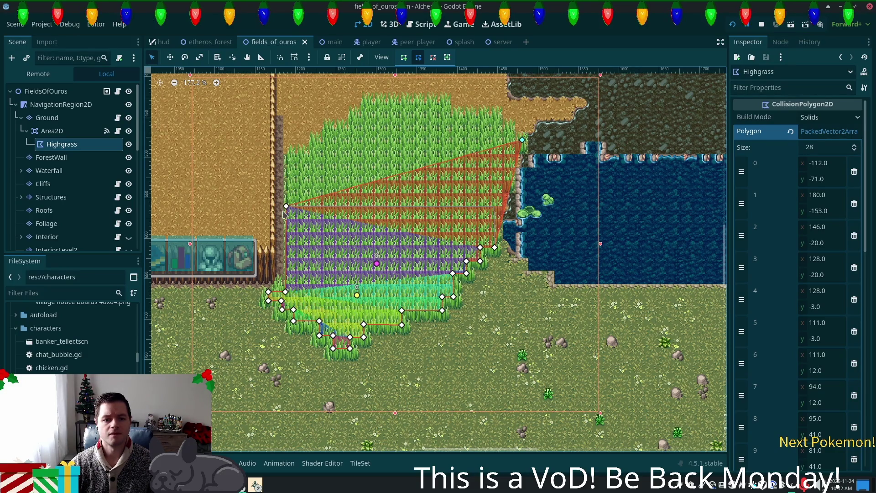
pyautogui.moveTo(286, 206)
pyautogui.mouseDown()
pyautogui.moveTo(291, 163)
pyautogui.moveTo(282, 157)
pyautogui.mouseUp()
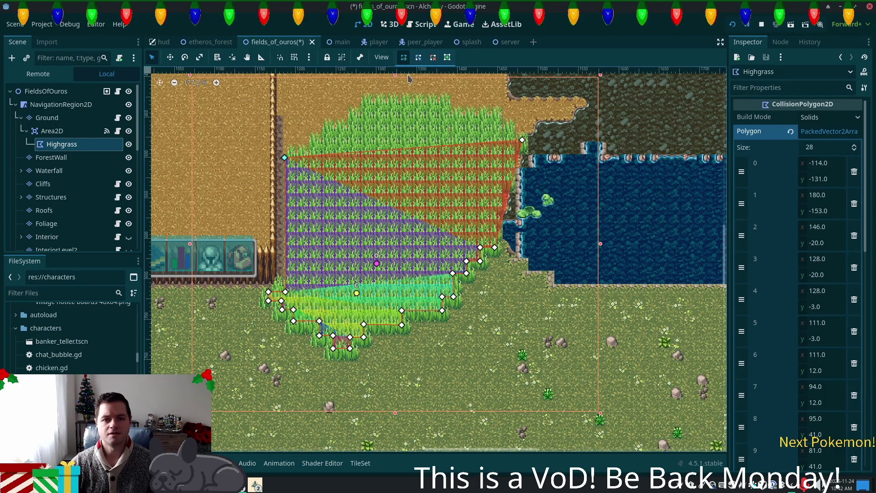
# Redraw Highgrass as a three-point triangle across the mound's top, then save and run the game
pyautogui.click(405, 95)
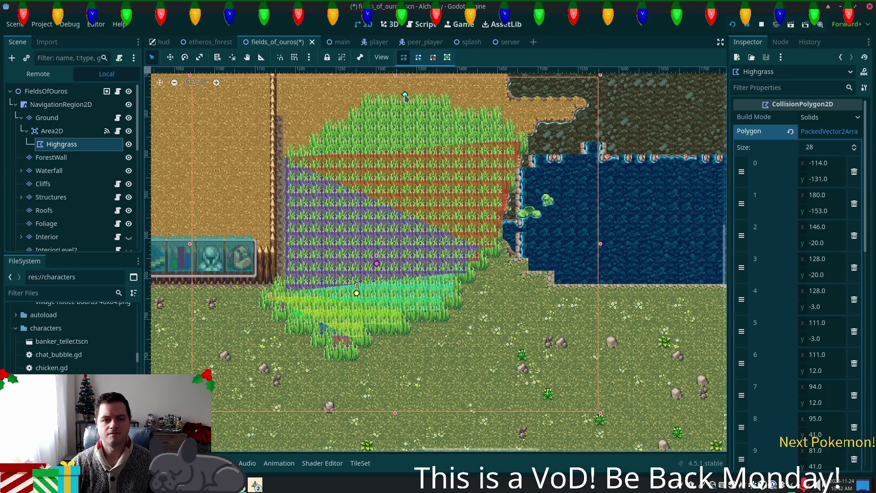
pyautogui.click(285, 157)
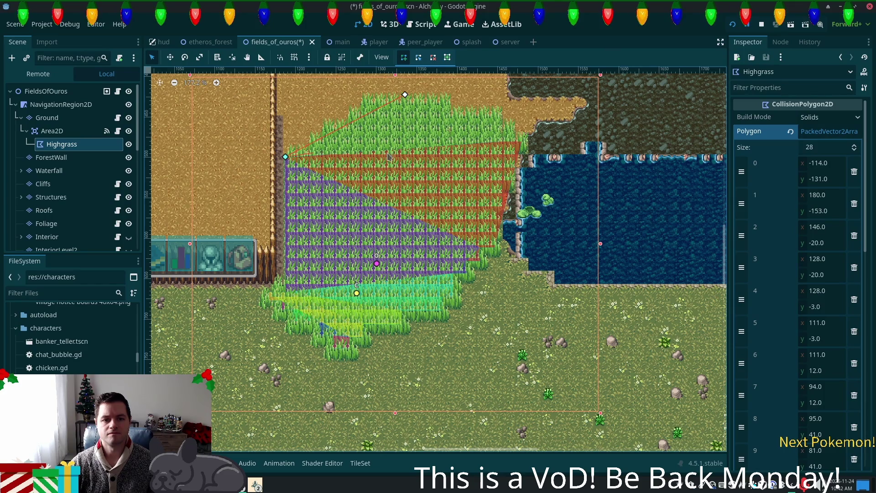
pyautogui.click(522, 141)
pyautogui.click(405, 95)
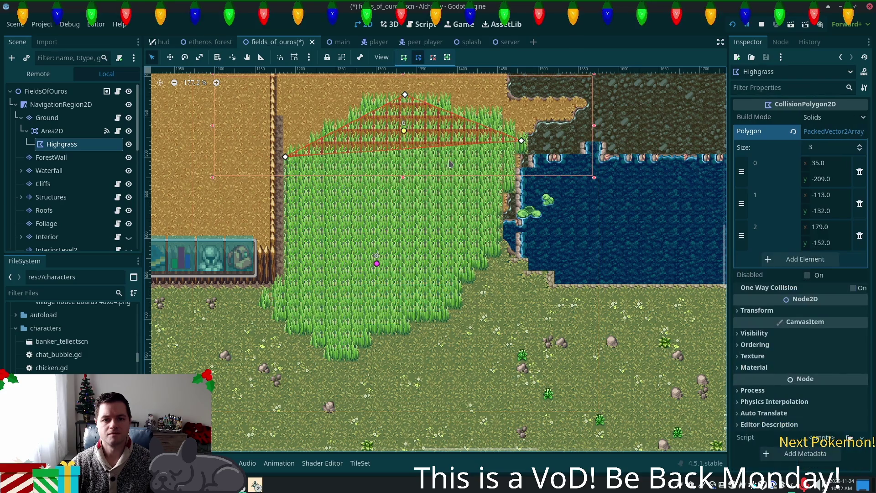
pyautogui.hotkey('ctrl', 's')
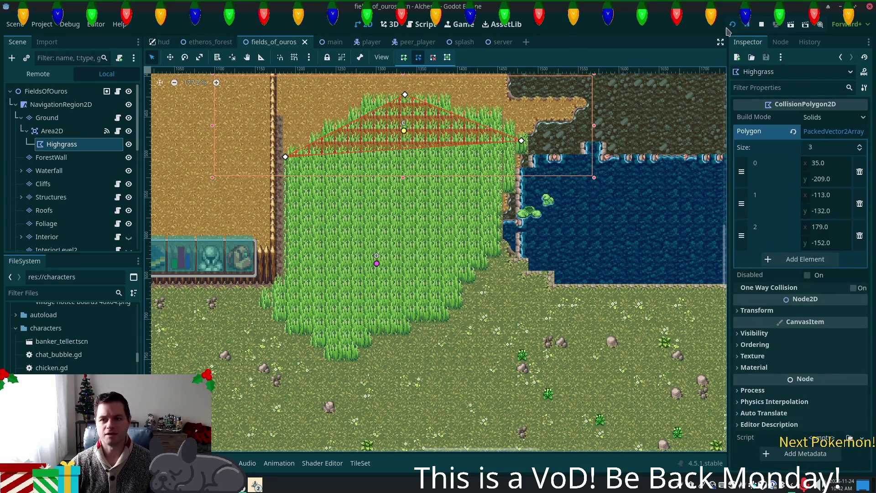
pyautogui.press('F6')
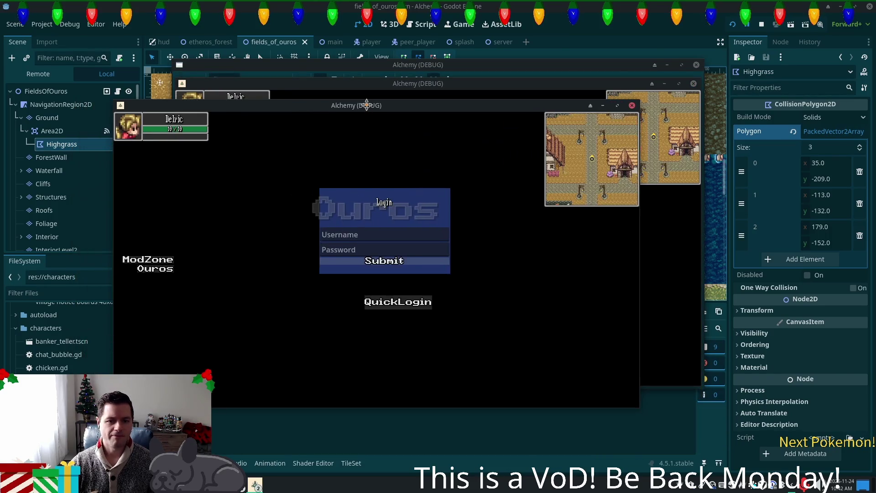
pyautogui.moveTo(367, 105); pyautogui.dragTo(322, 120)
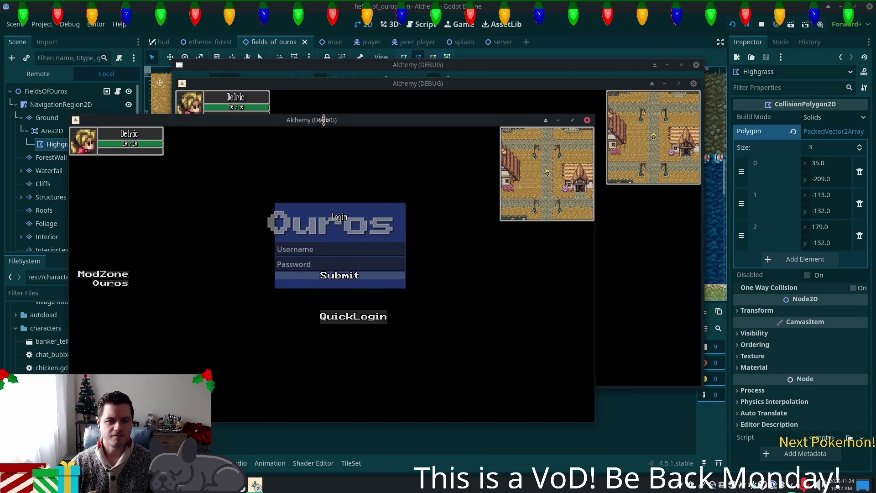
pyautogui.click(375, 275)
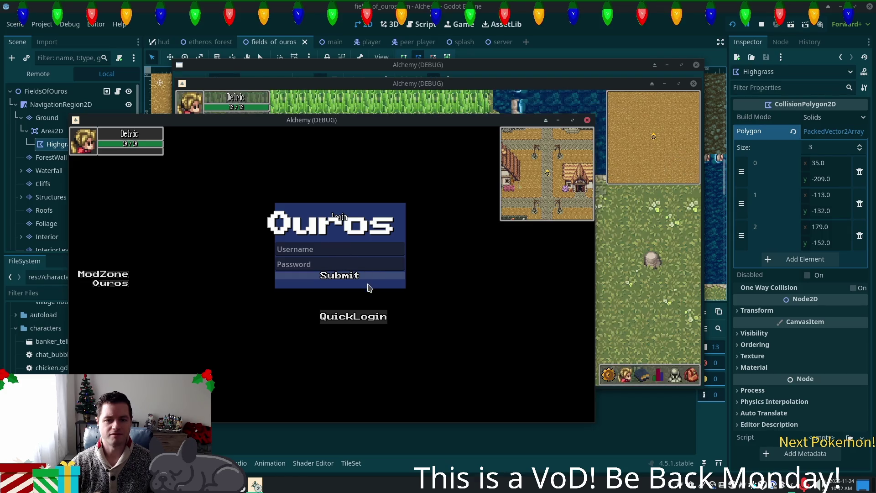
pyautogui.click(358, 301)
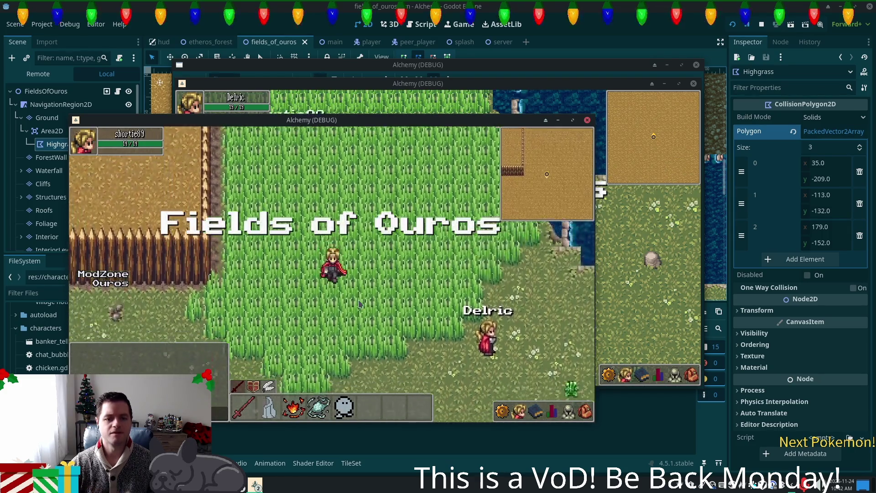
pyautogui.press('Up')
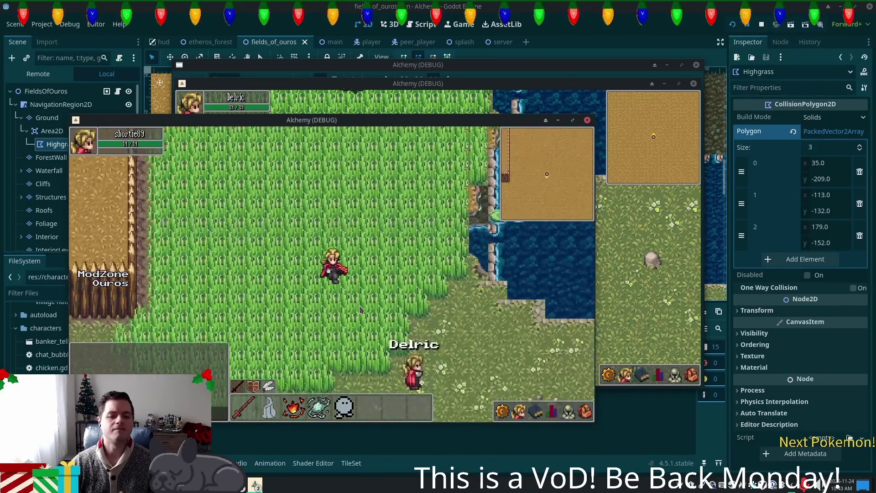
pyautogui.click(761, 24)
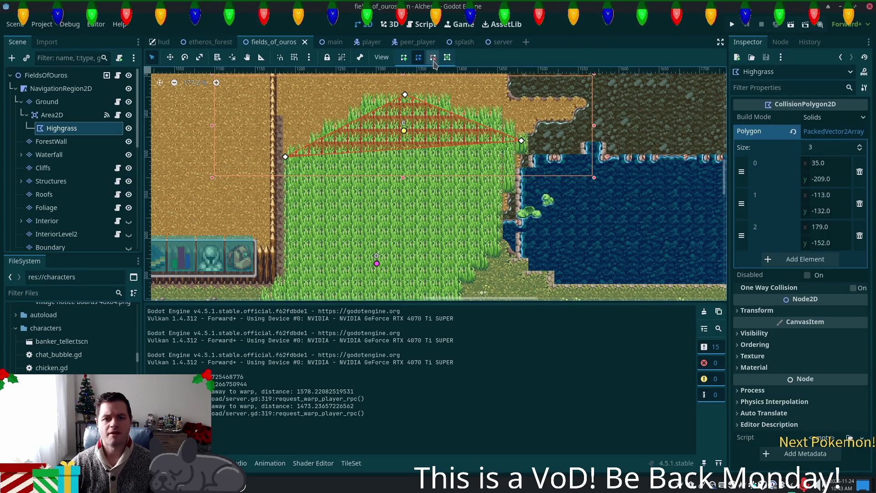
# Clear Highgrass and trace the grass's lower edge, stepping up toward the pond
pyautogui.click(405, 95)
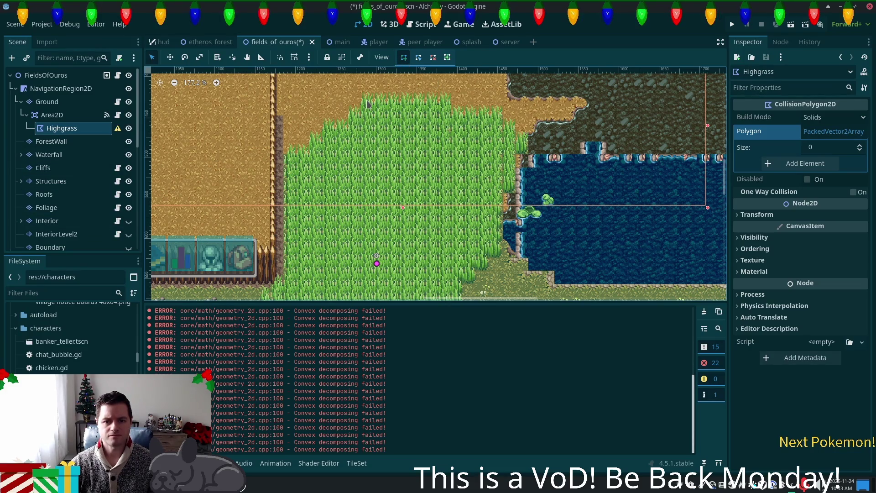
pyautogui.scroll(-4, 379, 219)
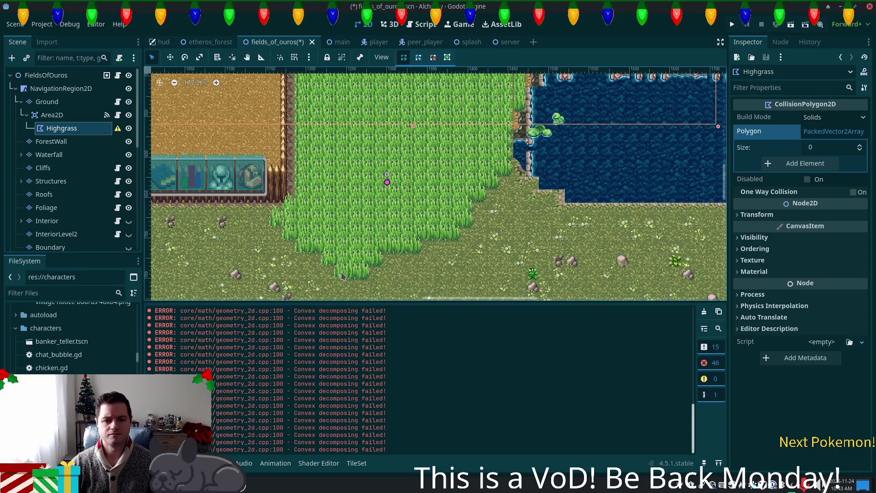
pyautogui.click(365, 271)
pyautogui.click(365, 256)
pyautogui.click(376, 257)
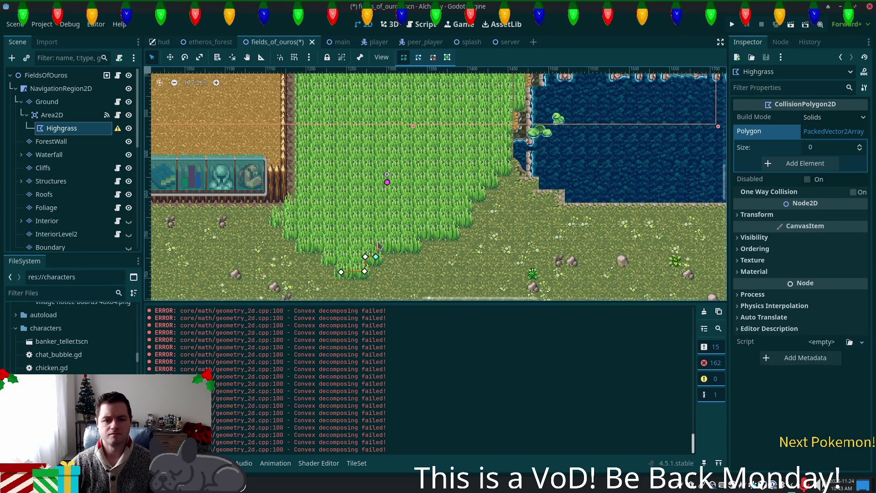
pyautogui.click(412, 241)
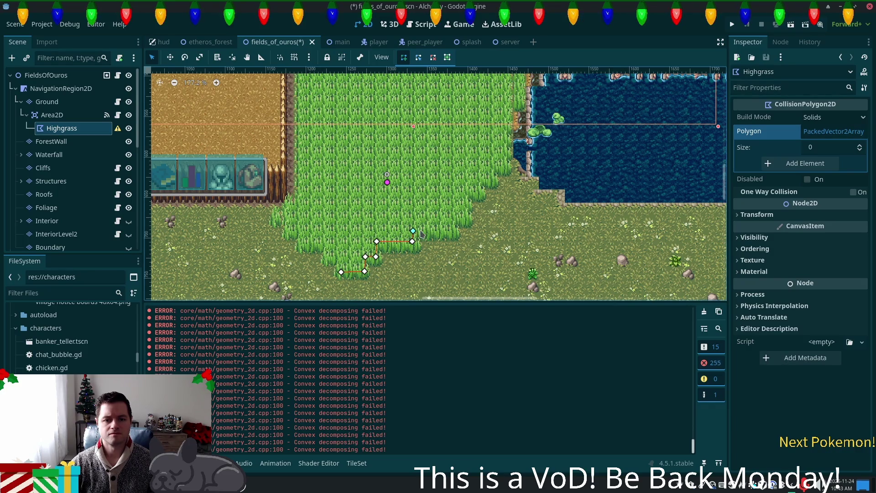
pyautogui.click(449, 231)
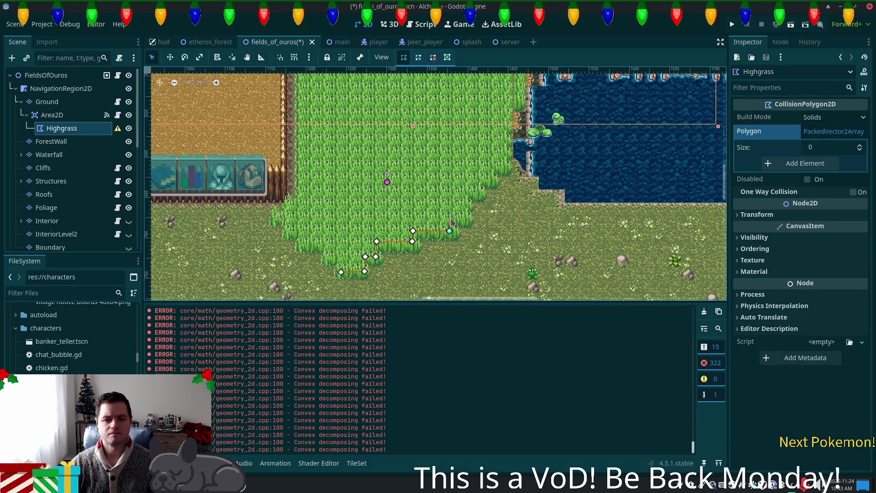
pyautogui.click(465, 217)
pyautogui.click(464, 188)
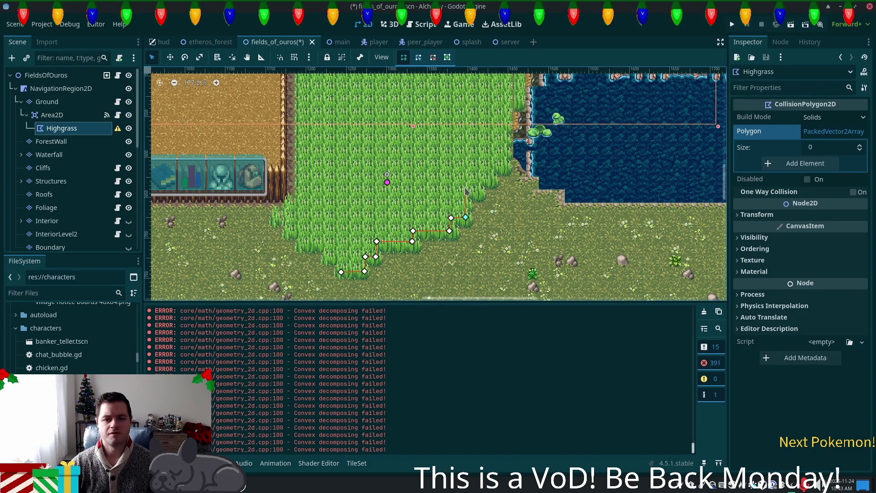
pyautogui.click(478, 189)
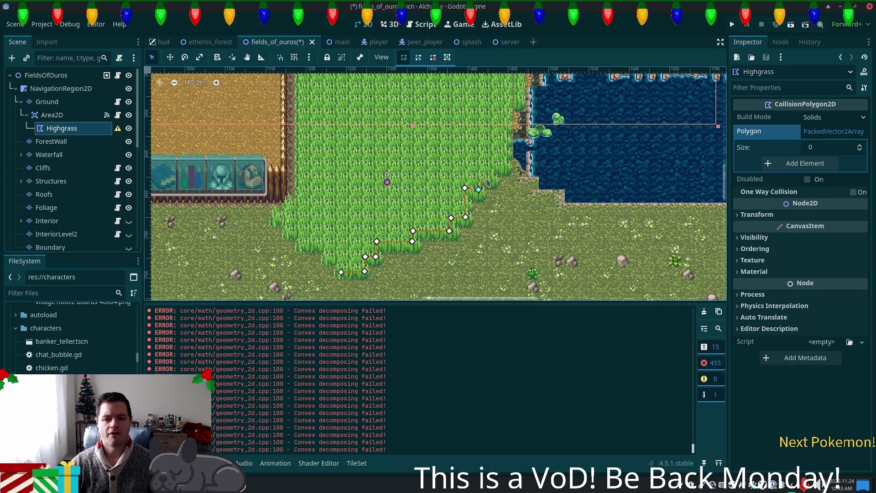
pyautogui.click(478, 178)
pyautogui.click(489, 178)
pyautogui.click(489, 166)
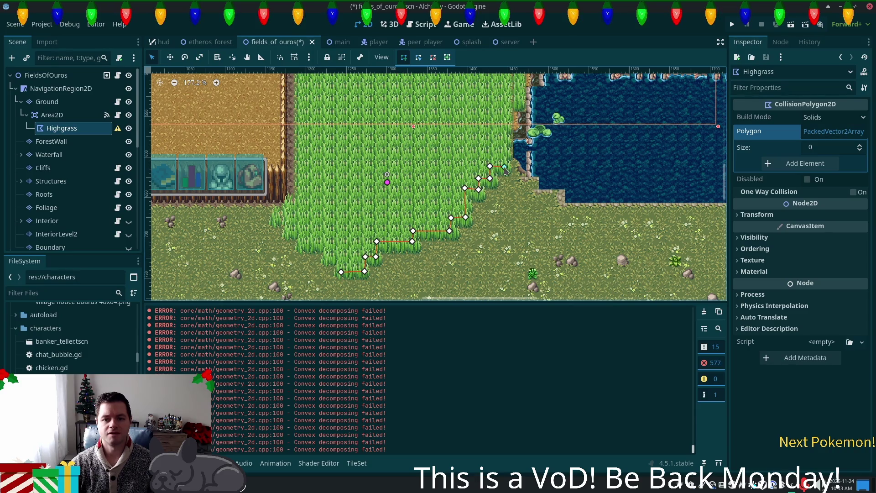
# Continue the outline up the grass edge beside the pond to its top
pyautogui.scroll(5, 493, 182)
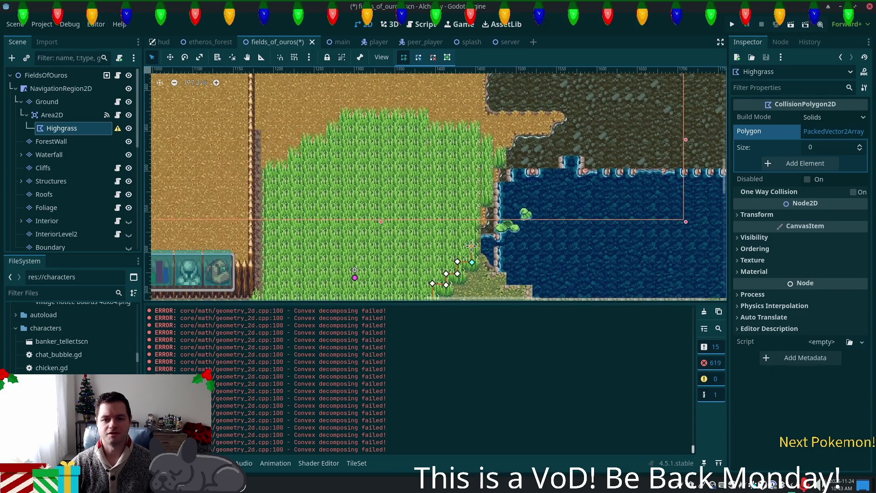
pyautogui.click(474, 195)
pyautogui.click(486, 196)
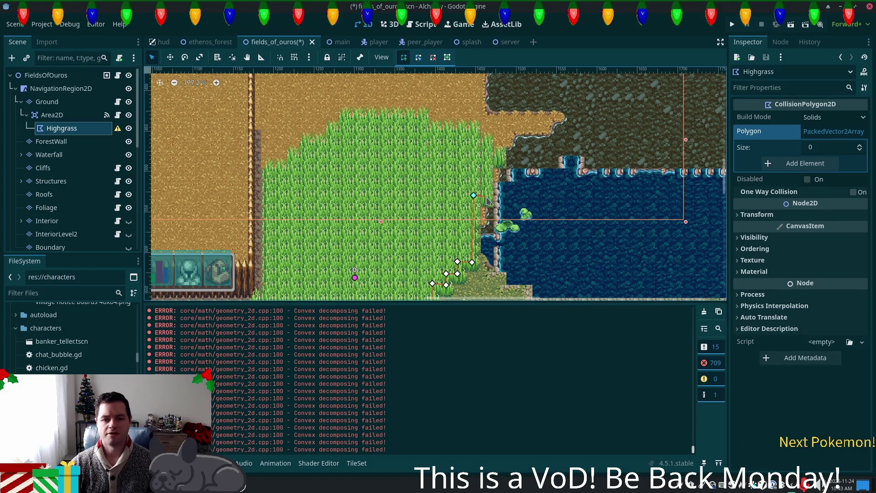
pyautogui.click(489, 163)
pyautogui.click(503, 165)
pyautogui.click(502, 153)
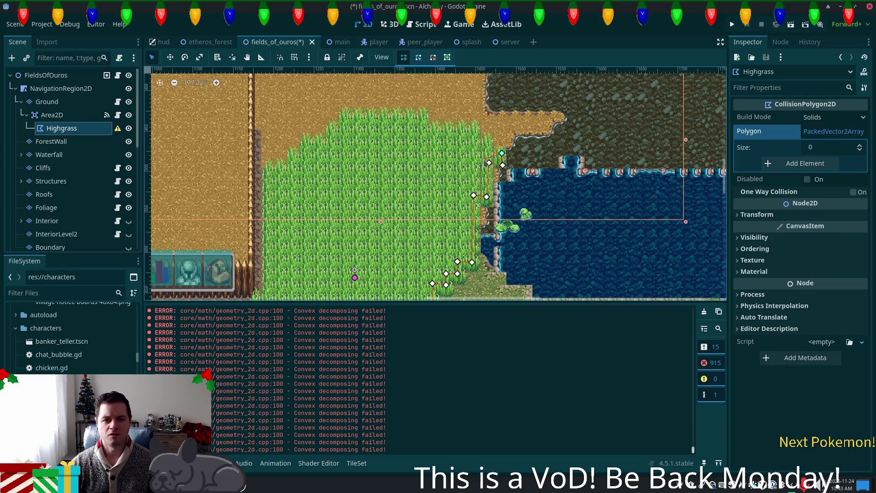
pyautogui.click(482, 155)
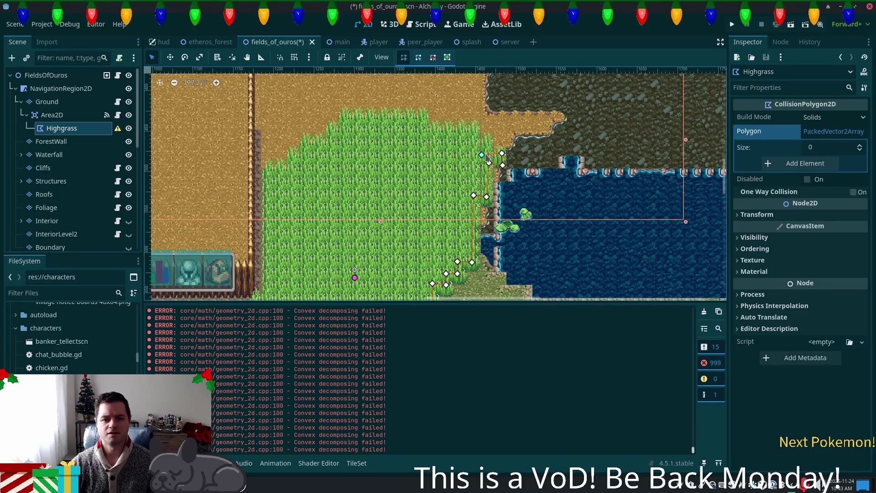
pyautogui.click(488, 143)
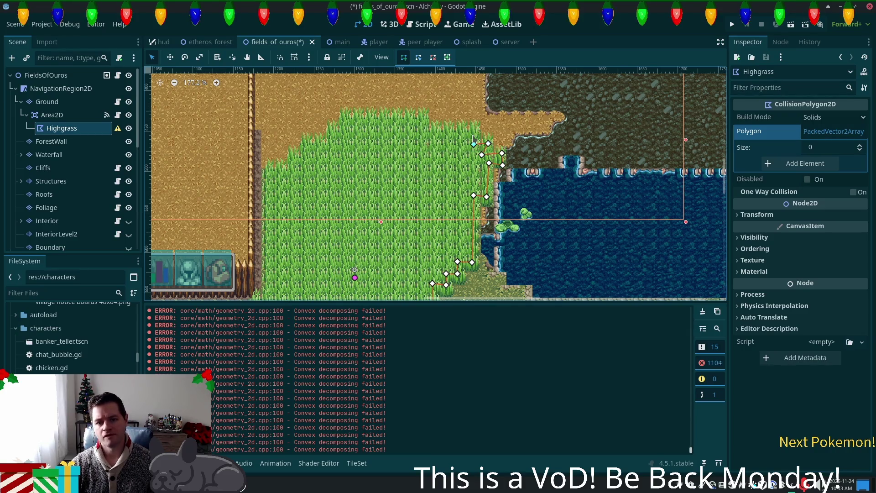
pyautogui.click(473, 132)
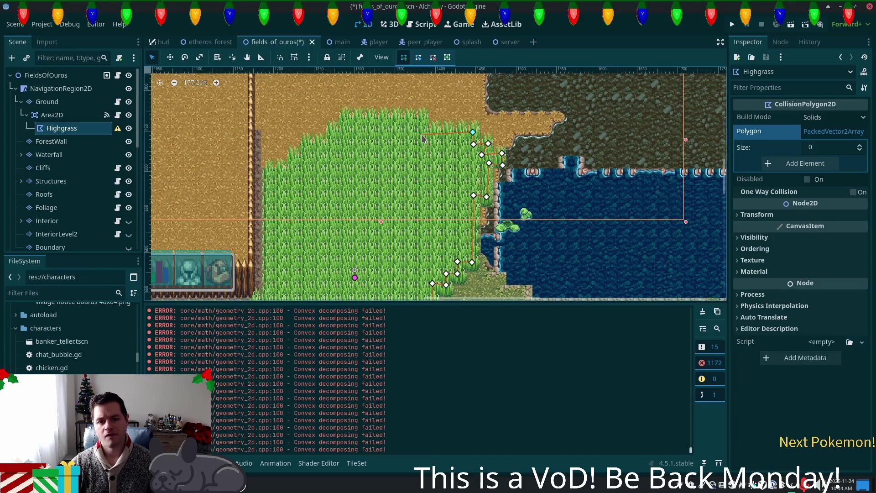
# Trace the outline left along the top edge and down the western side
pyautogui.click(346, 135)
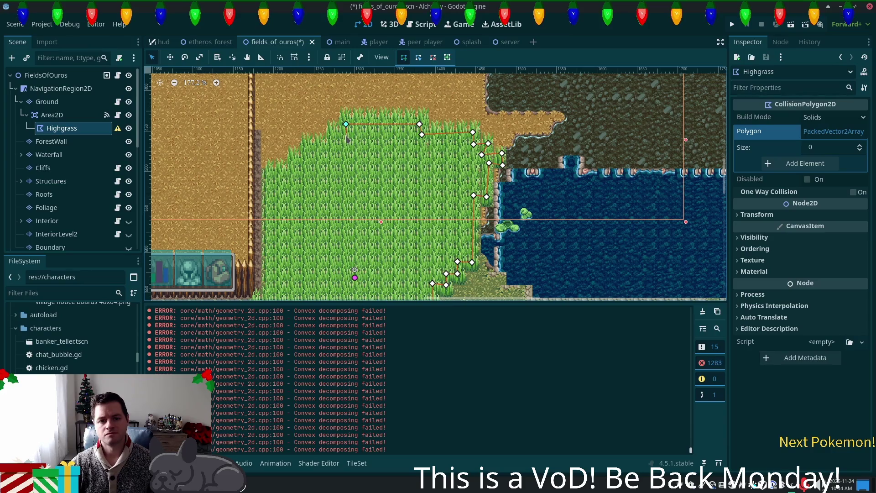
pyautogui.click(333, 136)
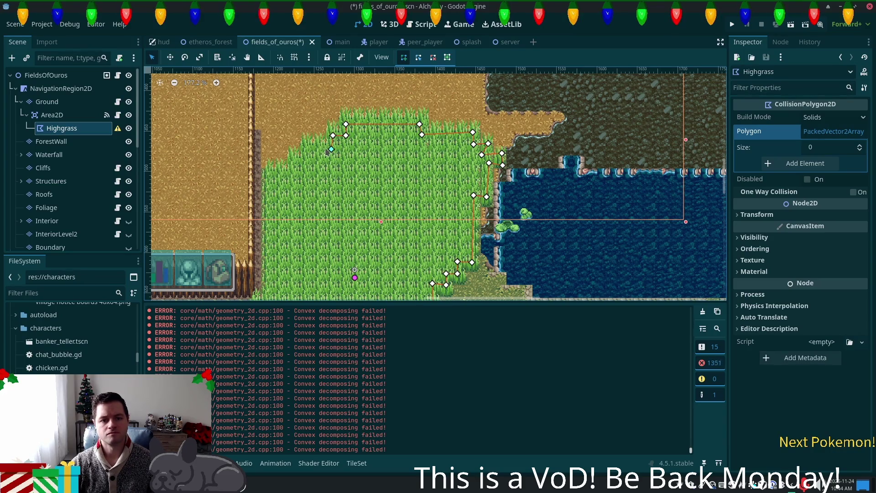
pyautogui.click(310, 148)
pyautogui.click(309, 163)
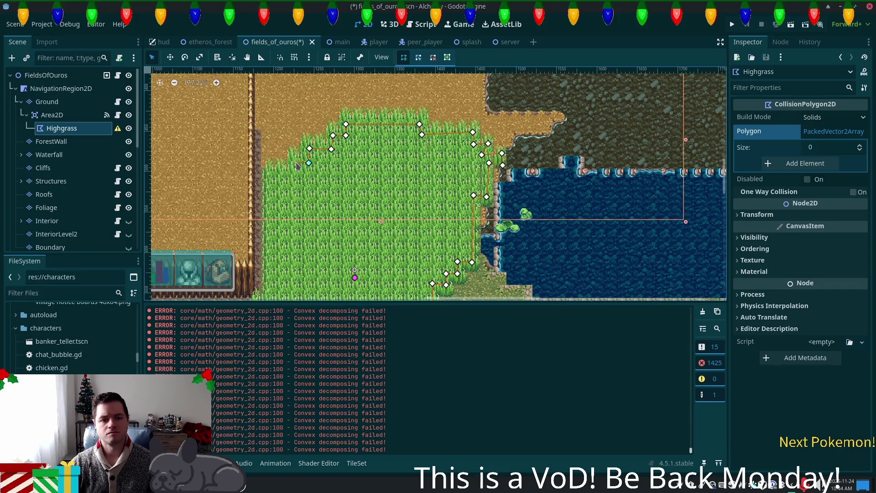
pyautogui.click(293, 175)
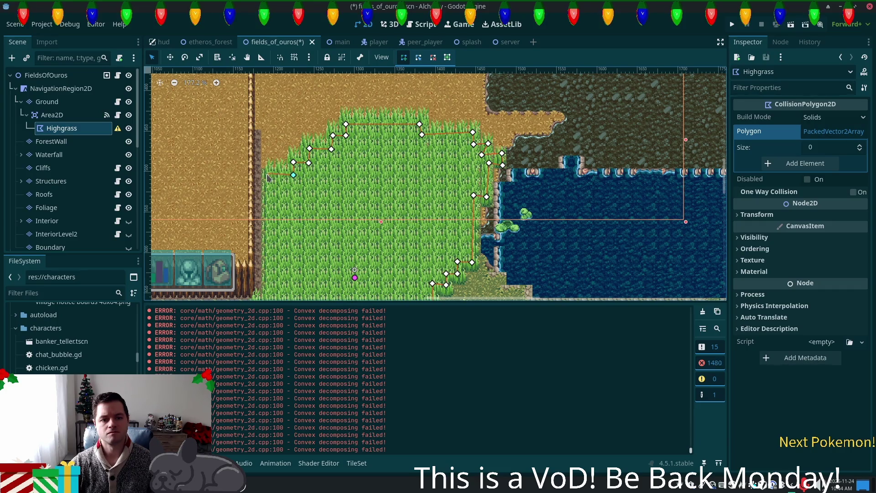
pyautogui.click(263, 176)
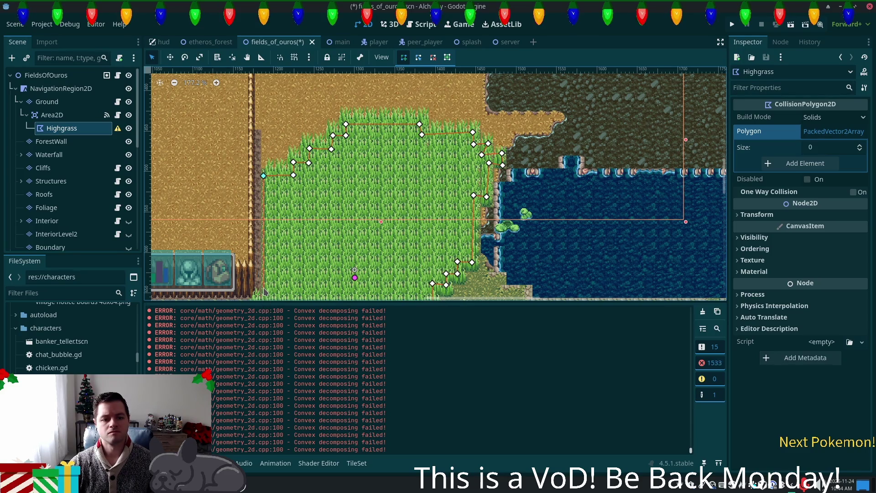
pyautogui.scroll(-2, 270, 276)
# Trace the south-west and bottom grass edges, then close Highgrass at 48 points
pyautogui.scroll(-5, 276, 284)
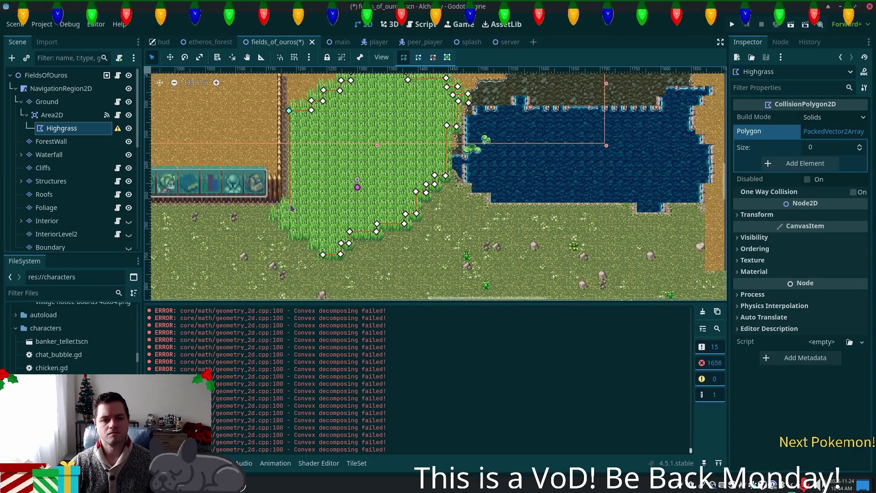
pyautogui.click(284, 204)
pyautogui.click(282, 211)
pyautogui.click(275, 211)
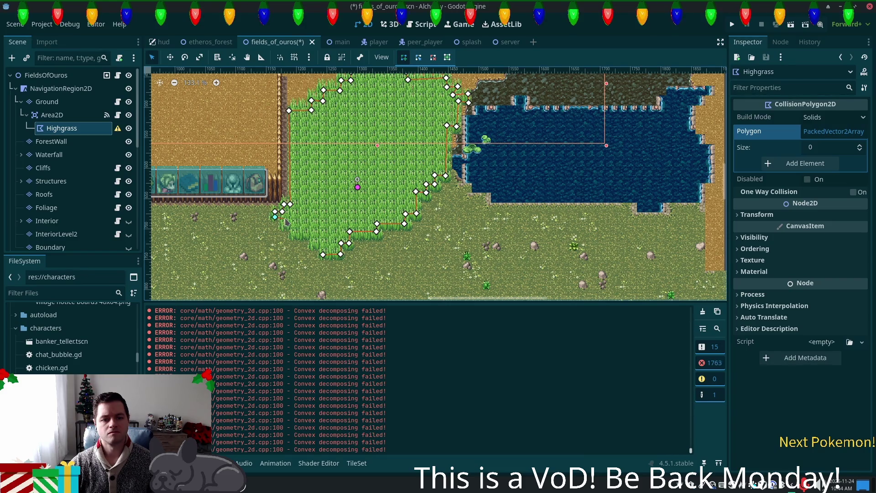
pyautogui.click(284, 226)
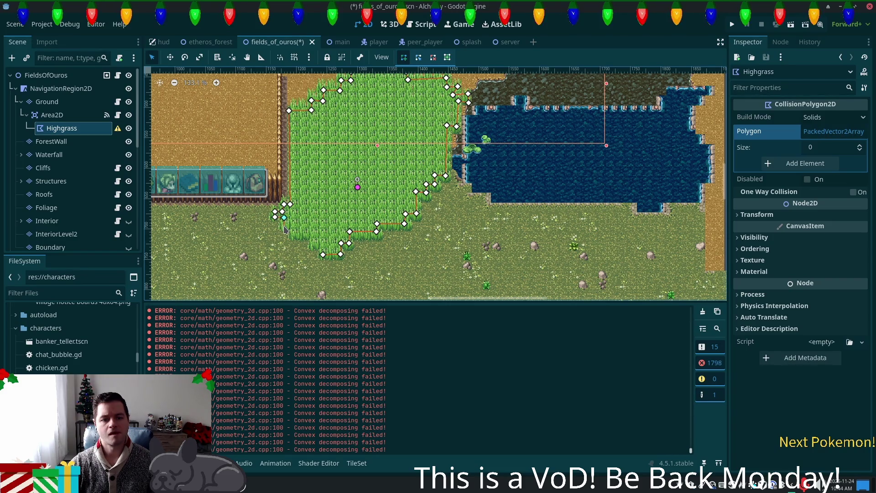
pyautogui.click(293, 227)
pyautogui.click(293, 234)
pyautogui.click(312, 234)
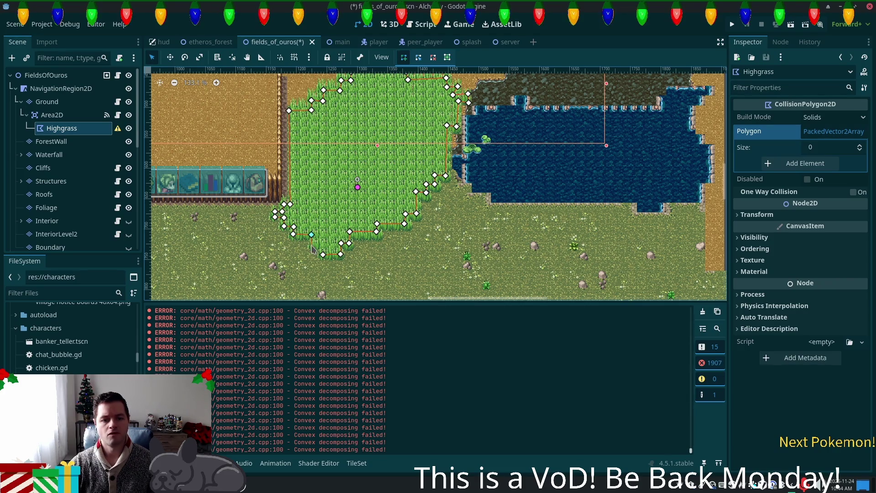
pyautogui.click(324, 244)
pyautogui.click(323, 254)
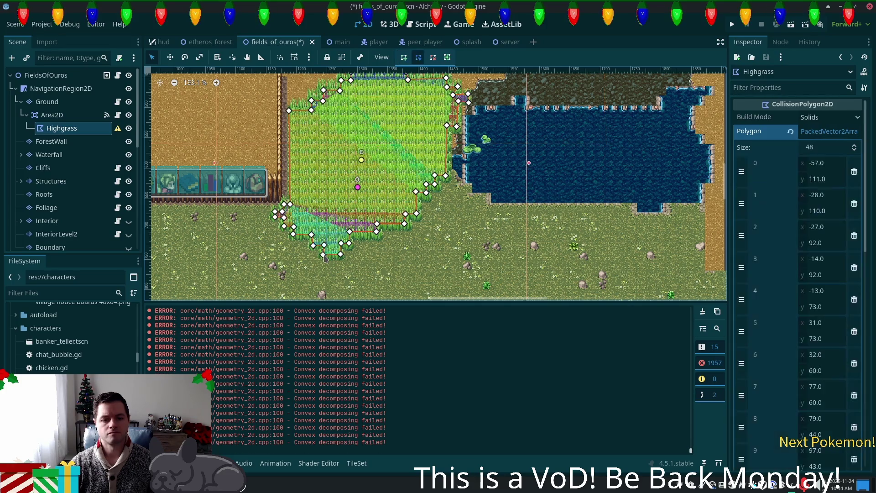
# Save and run the Alchemy game, arranging the two debug windows side by side
pyautogui.press('F6')
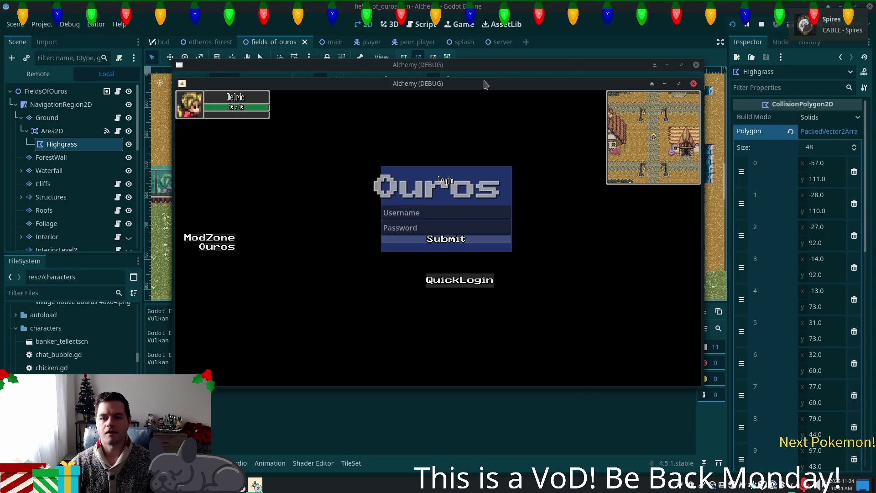
pyautogui.moveTo(498, 85)
pyautogui.mouseDown()
pyautogui.moveTo(342, 148)
pyautogui.moveTo(317, 153)
pyautogui.moveTo(313, 145)
pyautogui.mouseUp()
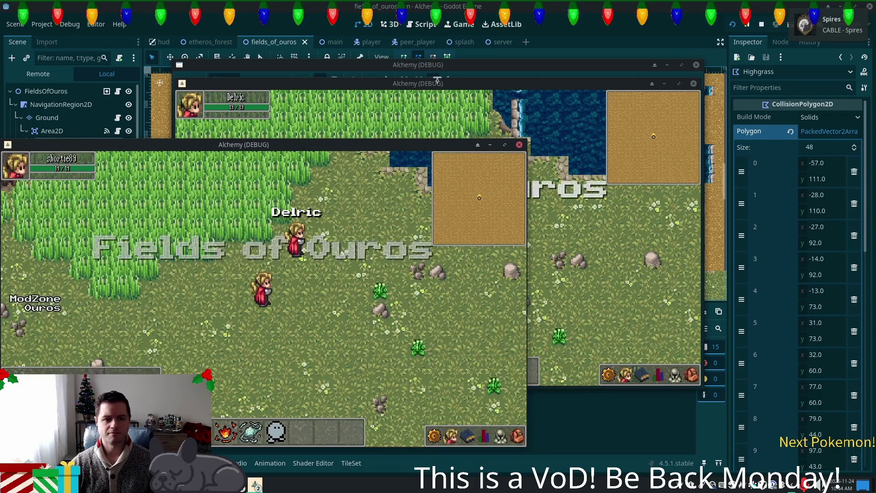
pyautogui.moveTo(435, 83)
pyautogui.mouseDown()
pyautogui.moveTo(436, 123)
pyautogui.moveTo(540, 124)
pyautogui.moveTo(527, 121)
pyautogui.mouseUp()
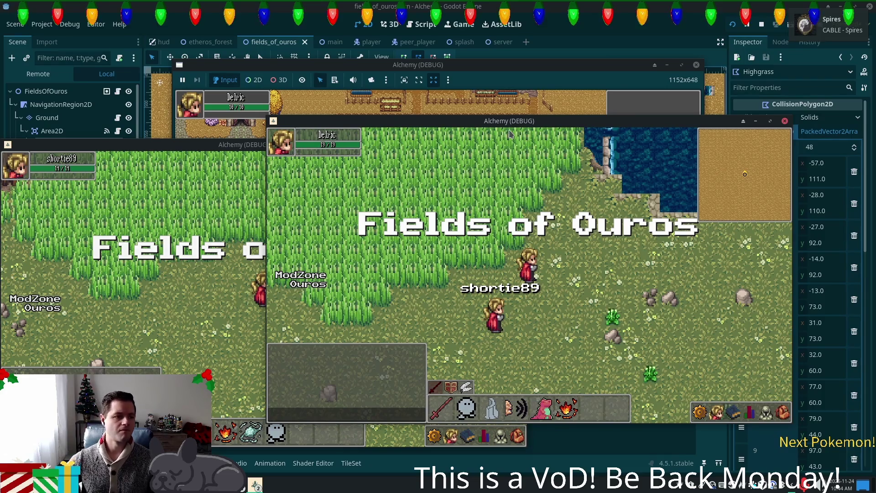
# Walk the character into the tall grass, to the pond shore and along the fence
pyautogui.click(571, 246)
pyautogui.press('w')
pyautogui.press('d')
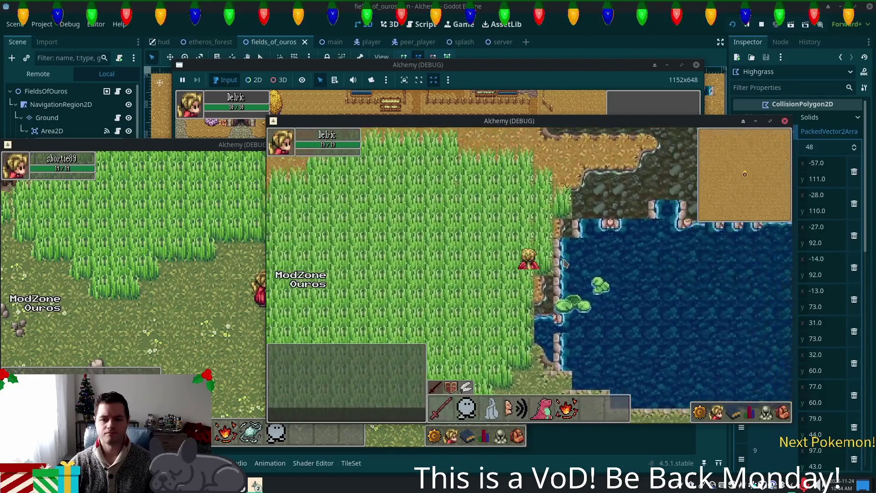
pyautogui.press('w')
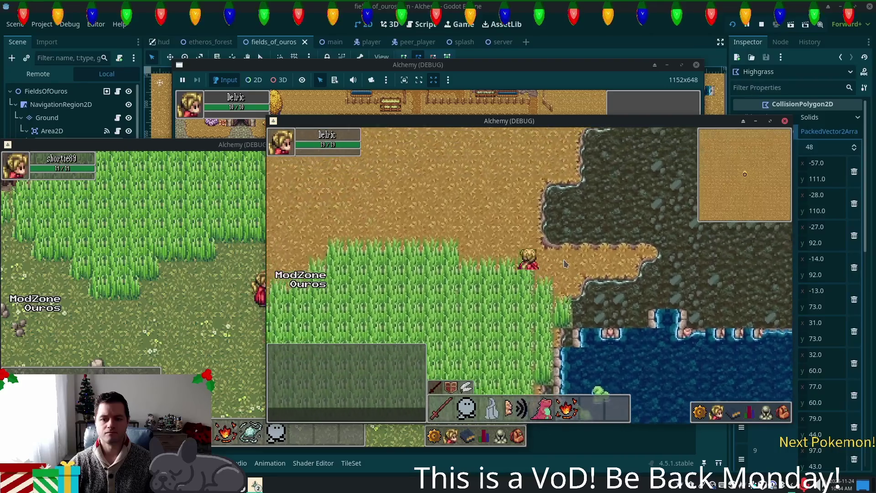
pyautogui.press('a')
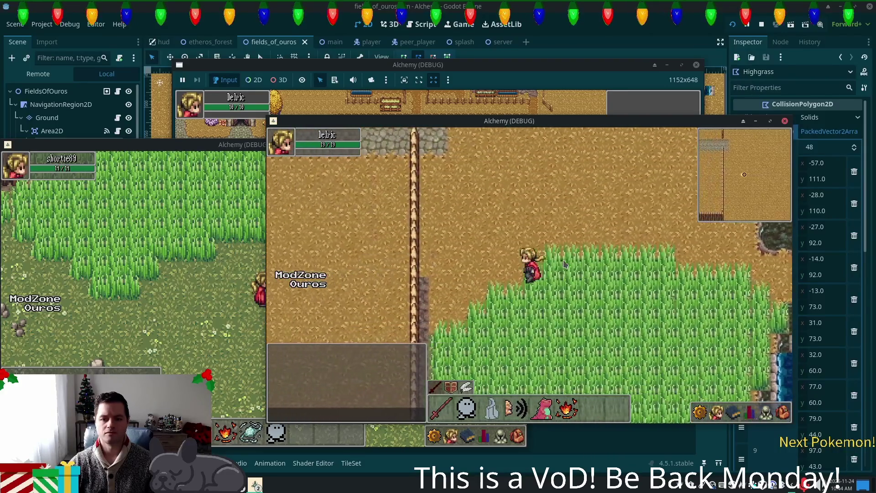
pyautogui.press('s')
pyautogui.press('s')
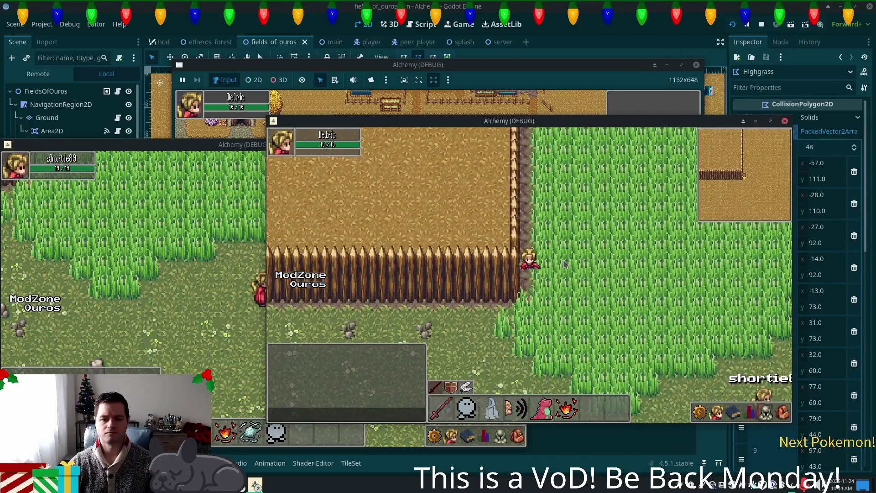
pyautogui.press('s')
pyautogui.press('a')
pyautogui.press('d')
pyautogui.press('w')
pyautogui.press('s')
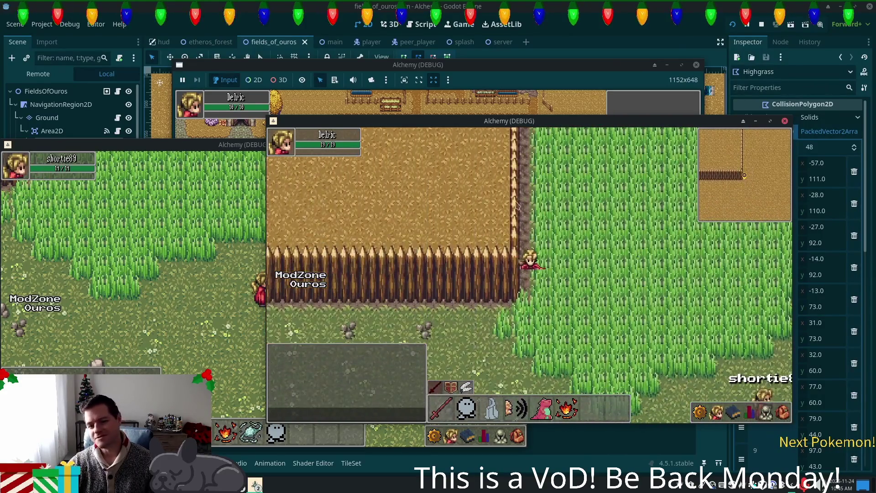
pyautogui.press('s')
# Walk around the fence corner and through the grass by the pond, then return to the editor
pyautogui.press('w')
pyautogui.press('w')
pyautogui.press('s')
pyautogui.press('d')
pyautogui.press('s')
pyautogui.press('d')
pyautogui.press('d')
pyautogui.press('w')
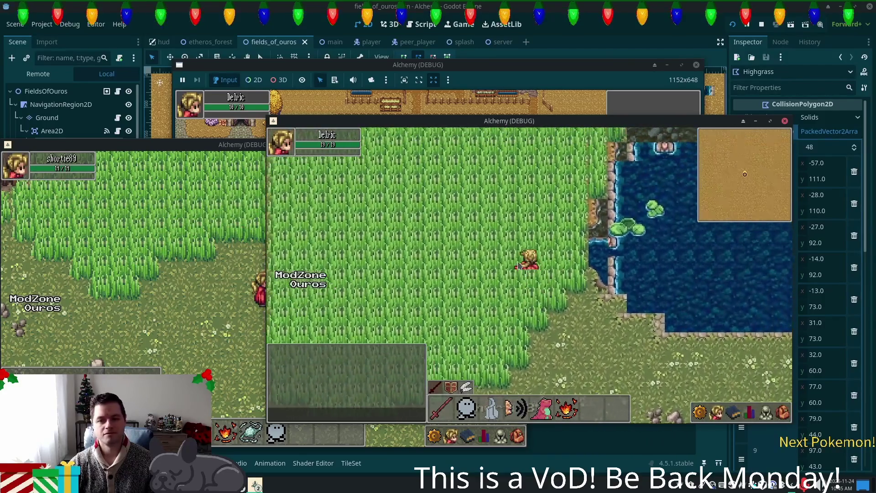
pyautogui.press('a')
pyautogui.press('d')
pyautogui.press('w')
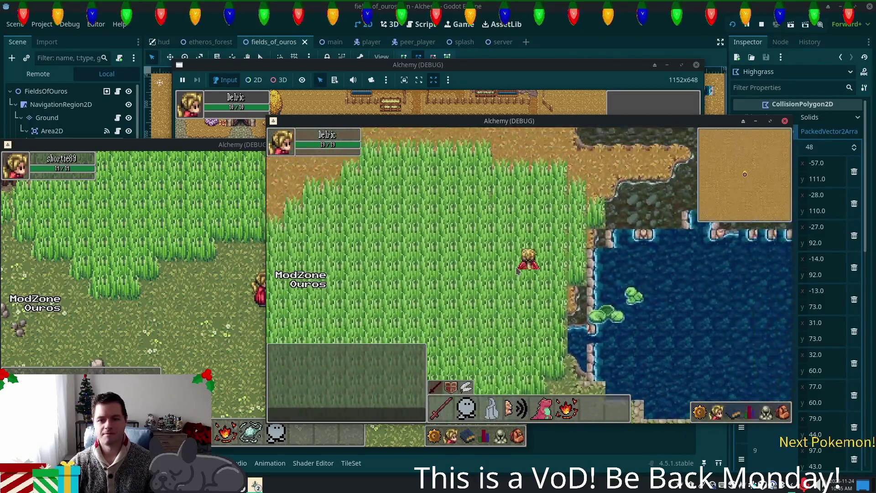
pyautogui.press('w')
pyautogui.press('s')
pyautogui.press('a')
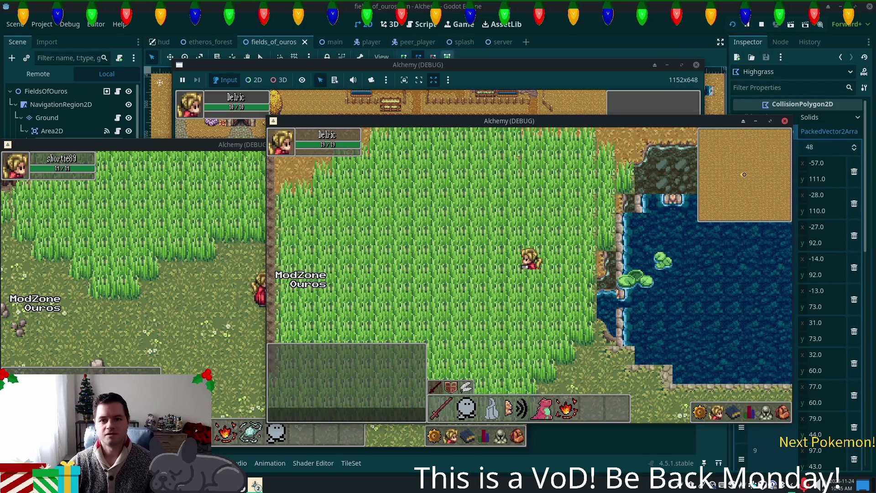
pyautogui.click(651, 56)
# On the Ground layer, paint dark water tiles over two shore cells at the pond's edge
pyautogui.scroll(4, 498, 148)
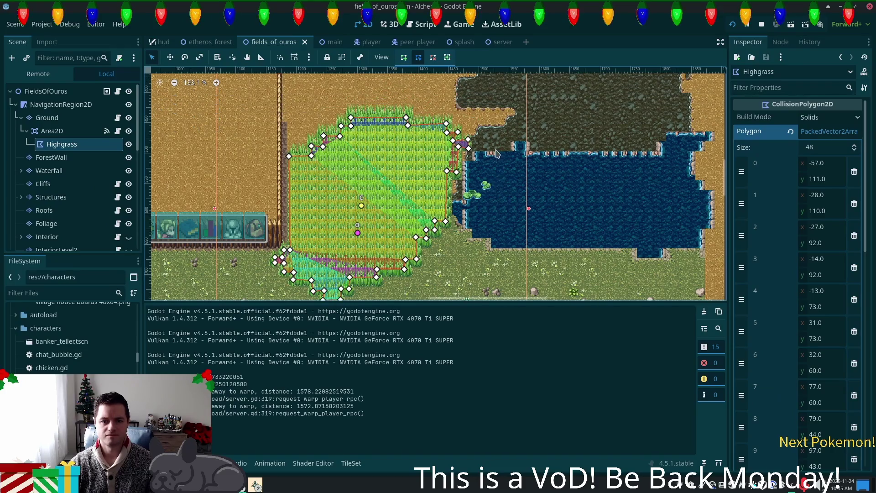
pyautogui.scroll(5, 489, 187)
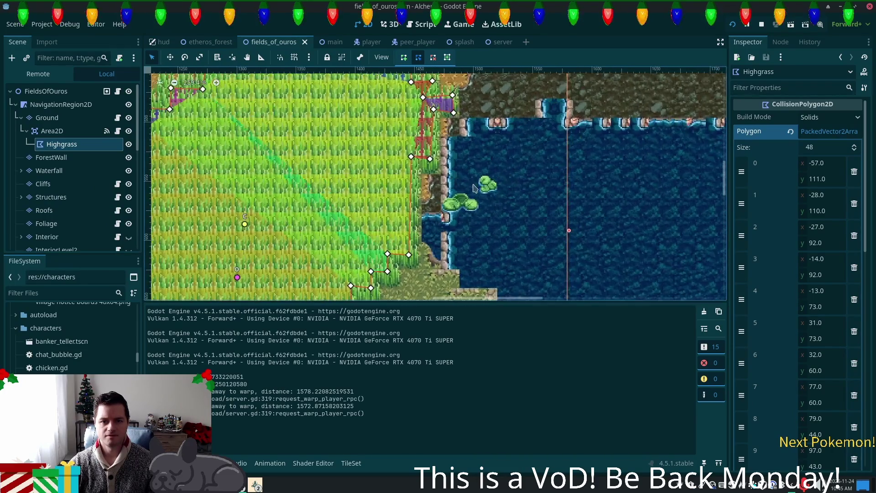
pyautogui.scroll(1, 532, 185)
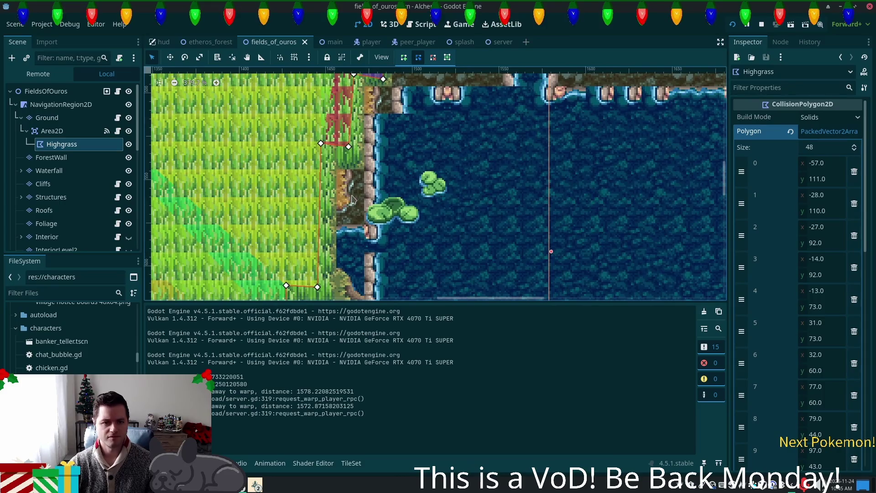
pyautogui.click(53, 118)
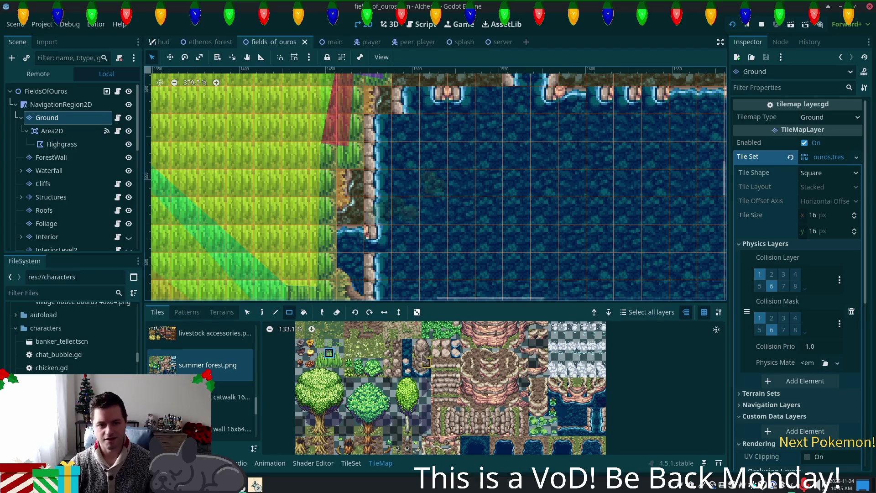
pyautogui.click(406, 343)
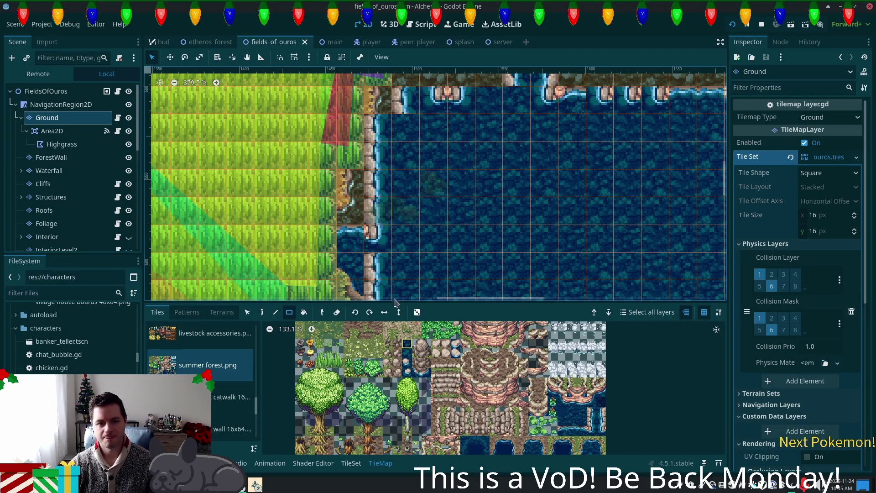
pyautogui.click(355, 192)
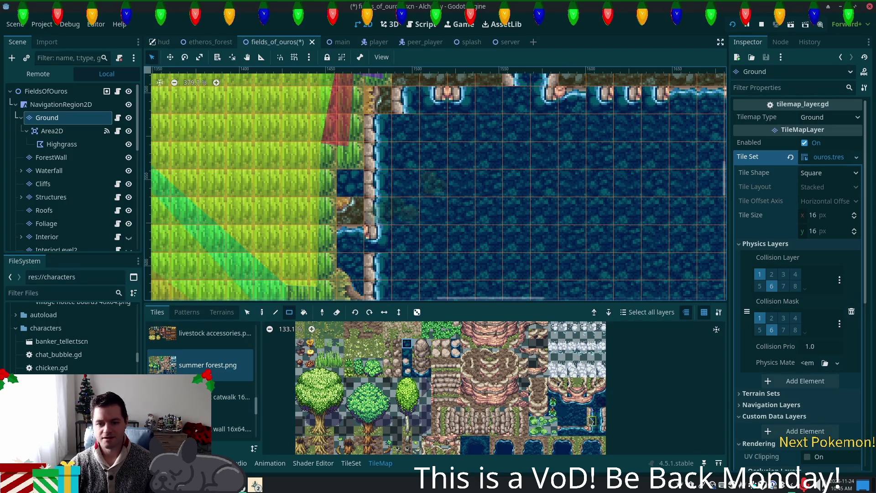
pyautogui.click(357, 217)
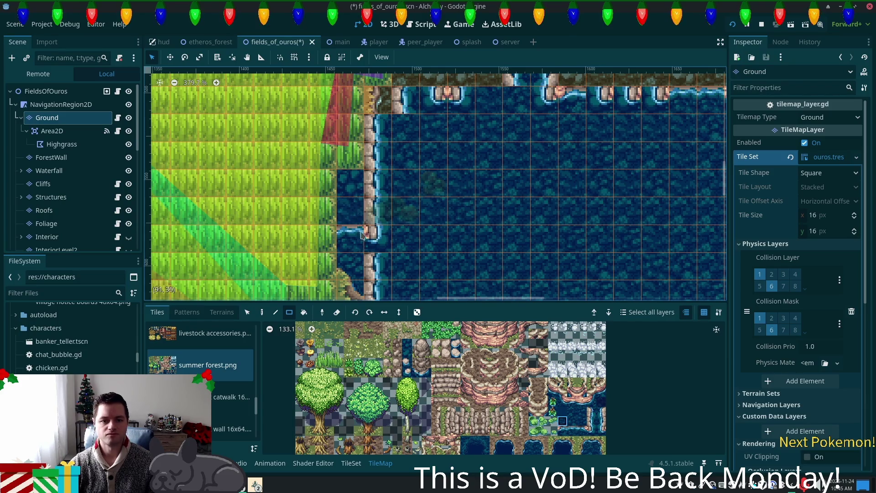
pyautogui.click(222, 312)
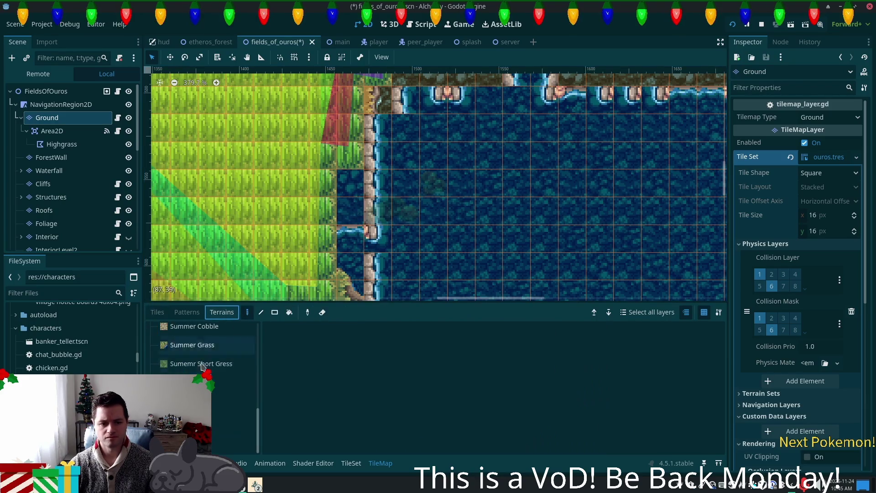
# With the water terrain, paint the shore column and cliff-edge cells as water
pyautogui.click(307, 332)
pyautogui.moveTo(372, 201); pyautogui.dragTo(386, 273)
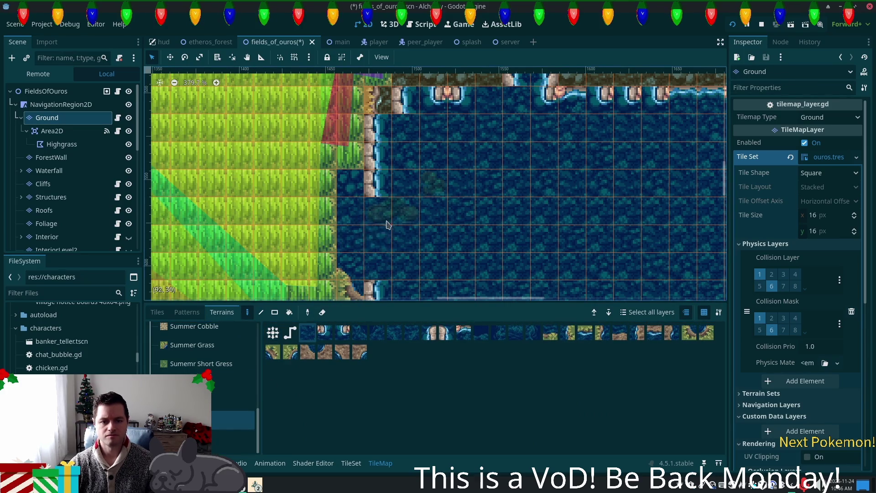
pyautogui.click(386, 188)
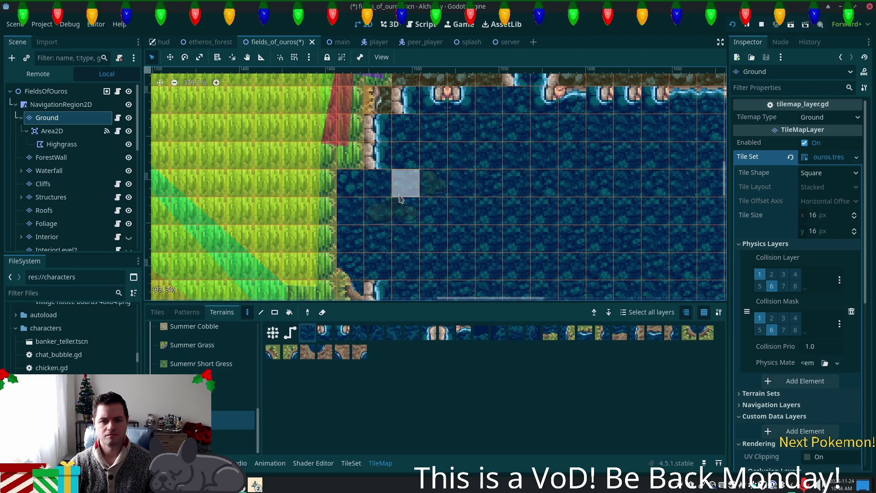
pyautogui.scroll(4, 426, 278)
pyautogui.hscroll(3, 426, 278)
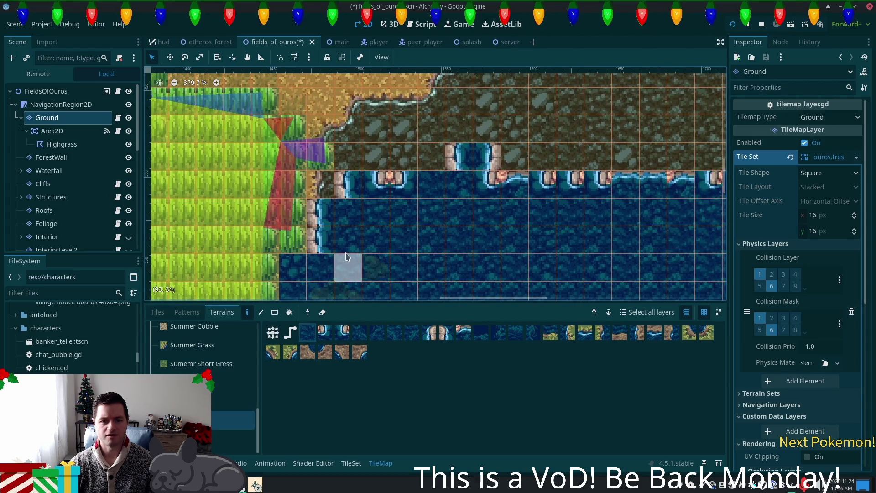
pyautogui.moveTo(332, 233)
pyautogui.mouseDown()
pyautogui.moveTo(331, 212)
pyautogui.moveTo(352, 185)
pyautogui.moveTo(372, 182)
pyautogui.moveTo(370, 160)
pyautogui.moveTo(349, 170)
pyautogui.moveTo(562, 203)
pyautogui.moveTo(658, 185)
pyautogui.moveTo(712, 158)
pyautogui.moveTo(626, 267)
pyautogui.mouseUp()
pyautogui.scroll(4, 571, 129)
pyautogui.hscroll(2, 571, 129)
pyautogui.scroll(-6, 571, 130)
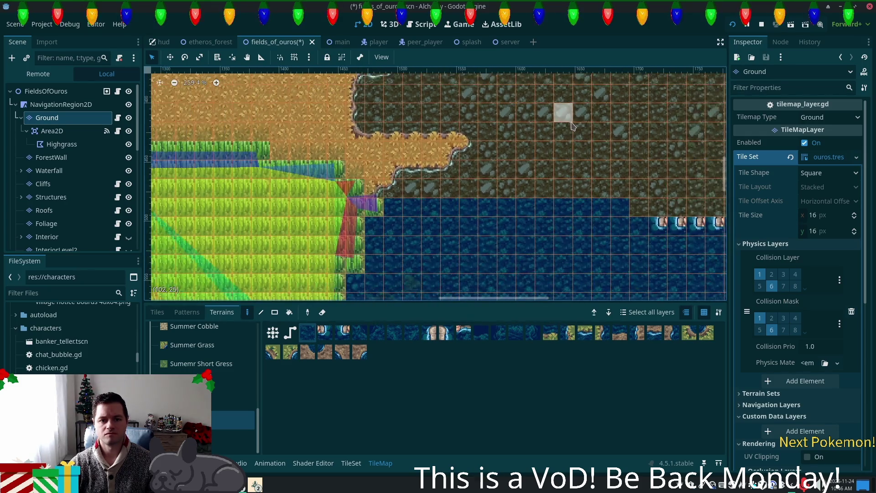
pyautogui.scroll(-1, 573, 143)
pyautogui.hscroll(3, 489, 172)
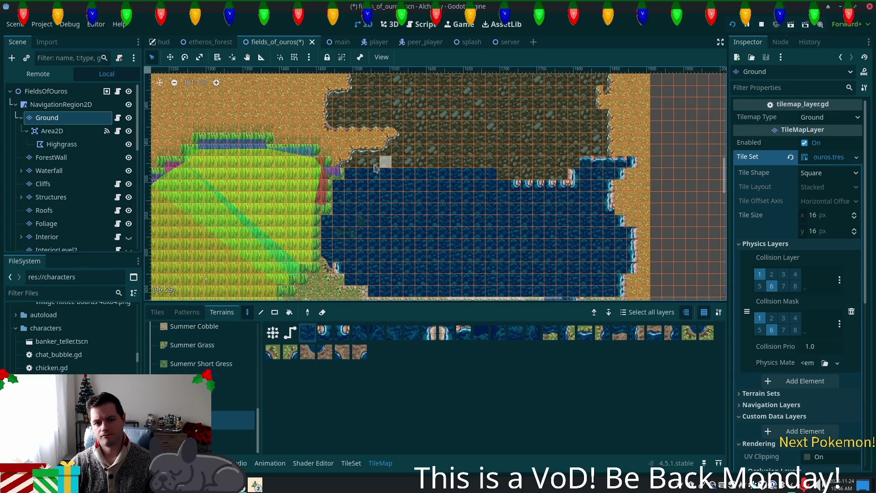
# Paint water over the pond's top row, the sand tile and the rocky land strip
pyautogui.click(346, 163)
pyautogui.click(327, 150)
pyautogui.moveTo(342, 155)
pyautogui.mouseDown()
pyautogui.moveTo(402, 173)
pyautogui.moveTo(383, 153)
pyautogui.moveTo(364, 153)
pyautogui.mouseUp()
pyautogui.moveTo(483, 147)
pyautogui.mouseDown()
pyautogui.moveTo(456, 168)
pyautogui.moveTo(415, 141)
pyautogui.moveTo(356, 139)
pyautogui.moveTo(489, 189)
pyautogui.moveTo(457, 146)
pyautogui.moveTo(511, 169)
pyautogui.moveTo(540, 163)
pyautogui.moveTo(571, 171)
pyautogui.mouseUp()
pyautogui.moveTo(333, 143); pyautogui.dragTo(536, 161)
pyautogui.moveTo(601, 157); pyautogui.dragTo(551, 139)
pyautogui.moveTo(403, 143); pyautogui.dragTo(469, 180)
pyautogui.scroll(-2, 567, 201)
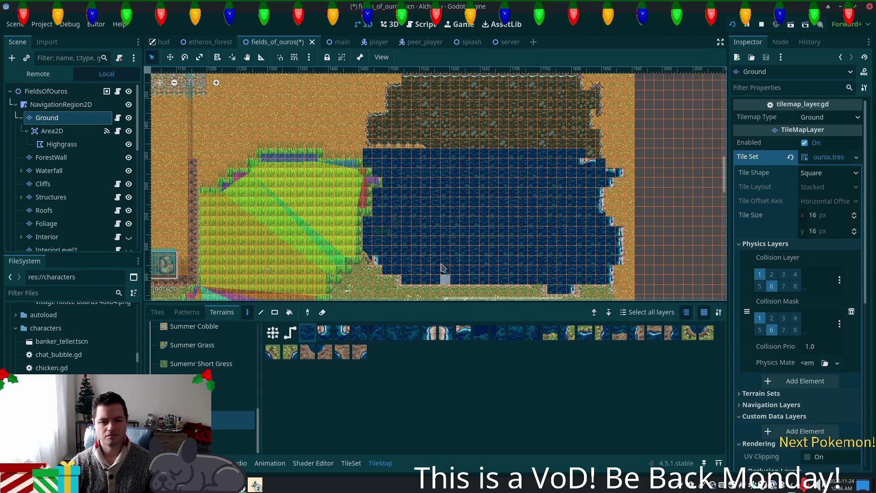
pyautogui.scroll(-3, 453, 223)
pyautogui.scroll(5, 447, 232)
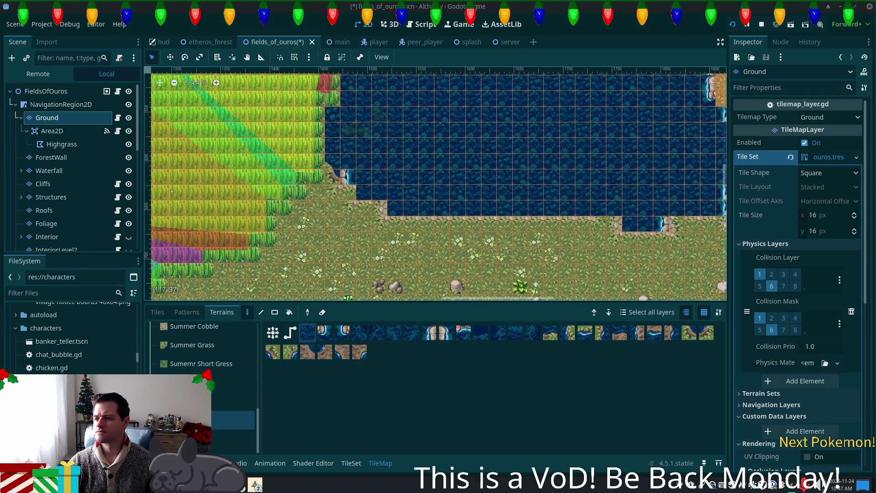
pyautogui.scroll(3, 422, 243)
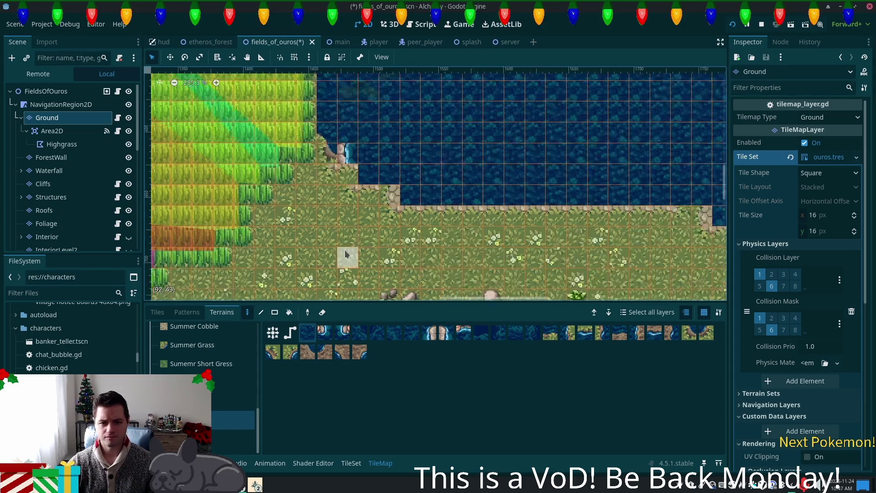
# Extend water terrain into the grass rows and along the pond's southern shoreline
pyautogui.click(586, 336)
pyautogui.click(556, 337)
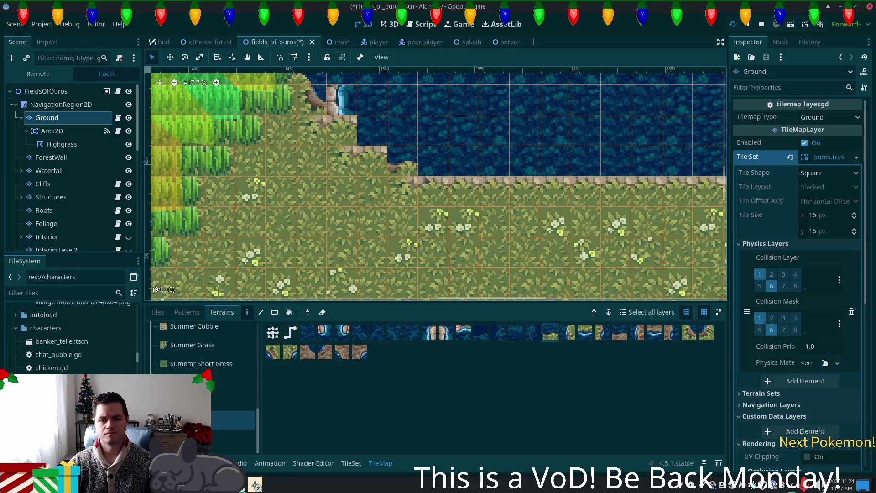
pyautogui.moveTo(422, 178); pyautogui.dragTo(479, 186)
pyautogui.moveTo(552, 192); pyautogui.dragTo(586, 189)
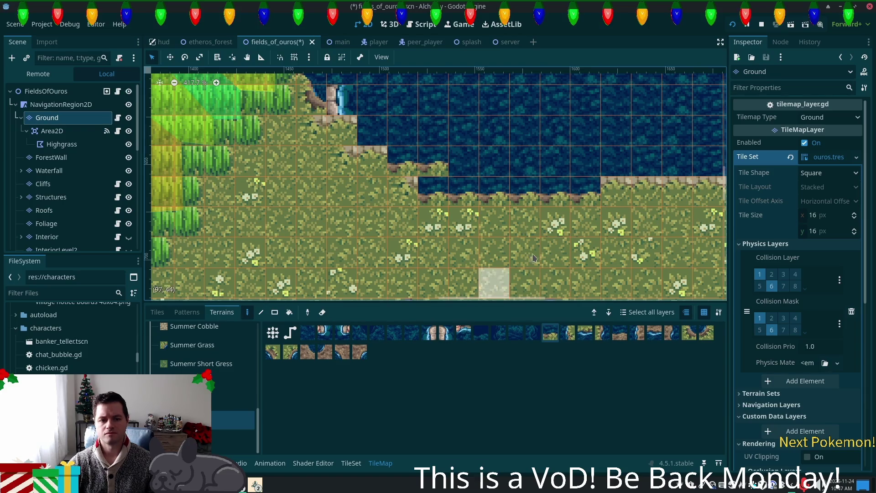
pyautogui.scroll(-2, 495, 284)
pyautogui.scroll(-3, 365, 280)
pyautogui.moveTo(345, 248); pyautogui.dragTo(681, 249)
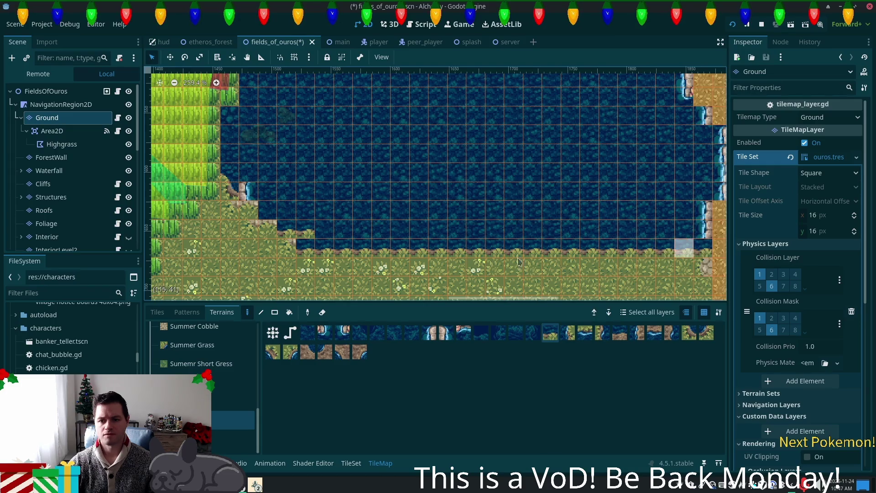
# Draw a diagonal cliff edge along the southwest shore with the cliff-edge terrain tile
pyautogui.moveTo(325, 230); pyautogui.dragTo(382, 236)
pyautogui.click(690, 335)
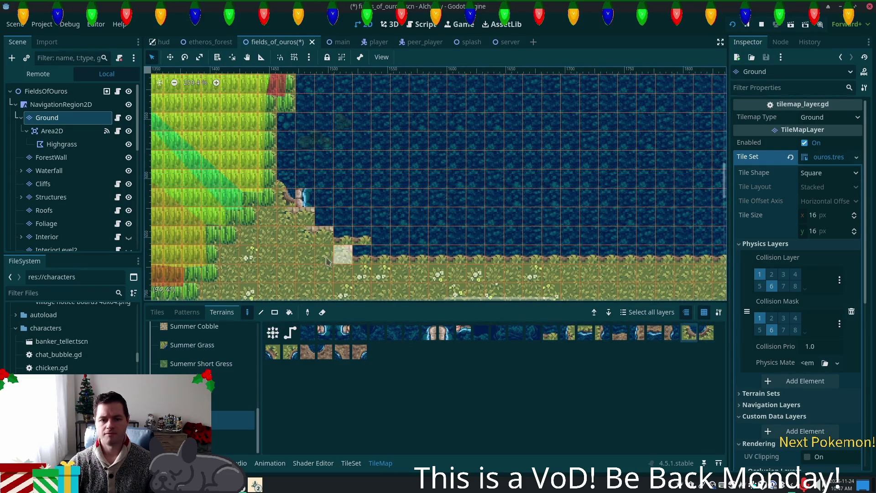
pyautogui.moveTo(333, 253); pyautogui.dragTo(298, 227)
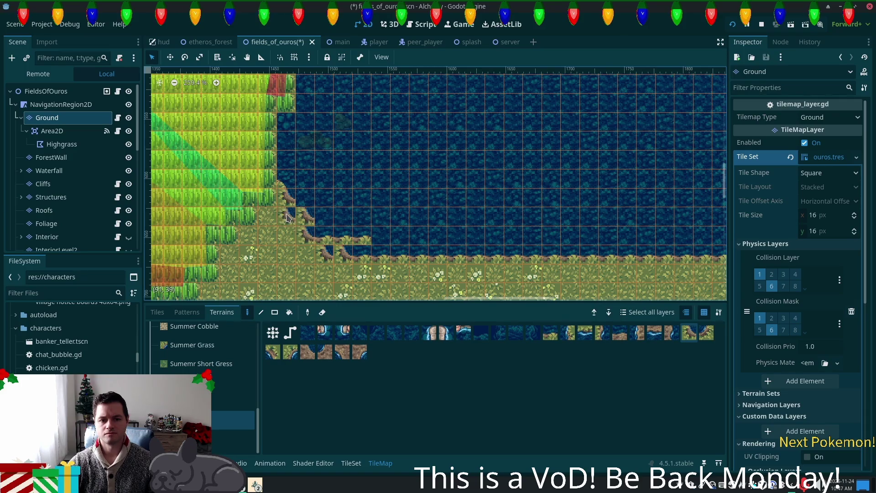
pyautogui.scroll(4, 363, 263)
pyautogui.click(377, 276)
pyautogui.click(352, 242)
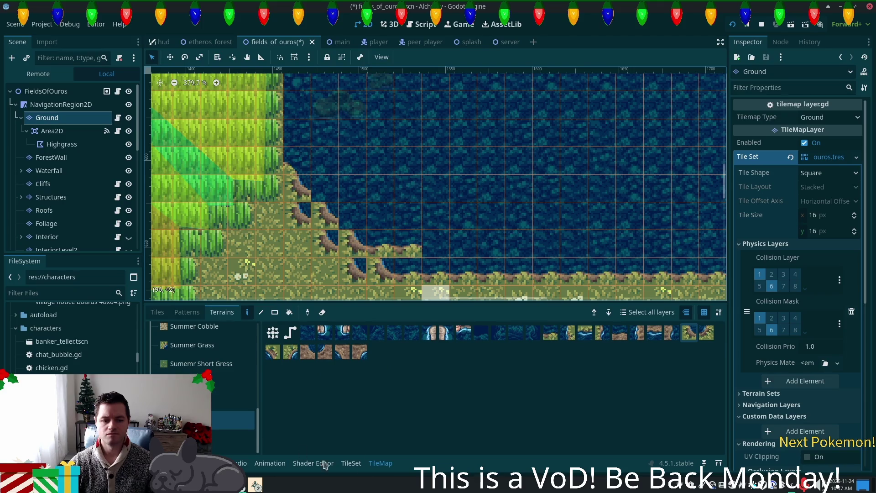
pyautogui.scroll(-5, 456, 241)
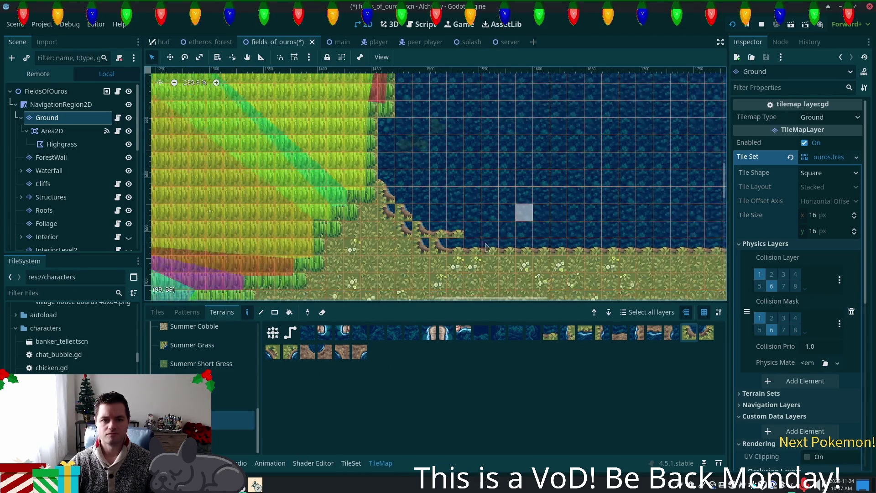
pyautogui.scroll(5, 525, 196)
pyautogui.hscroll(4, 411, 114)
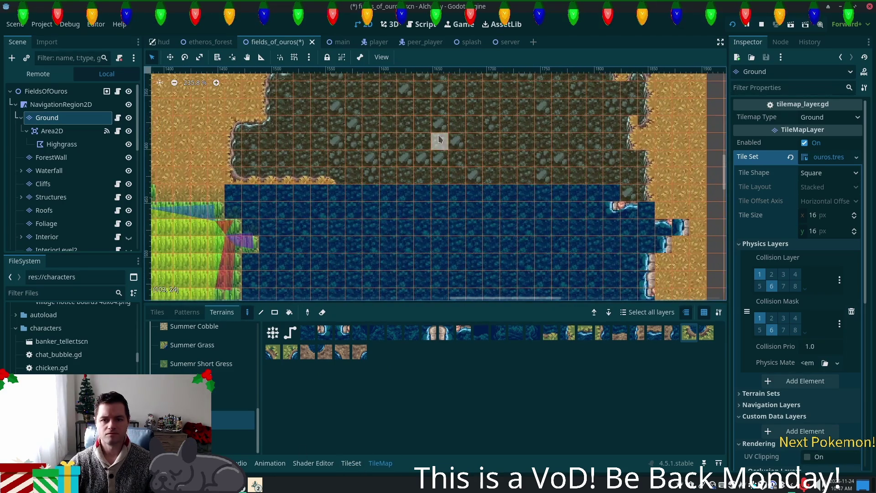
pyautogui.scroll(-5, 610, 221)
pyautogui.hscroll(4, 610, 221)
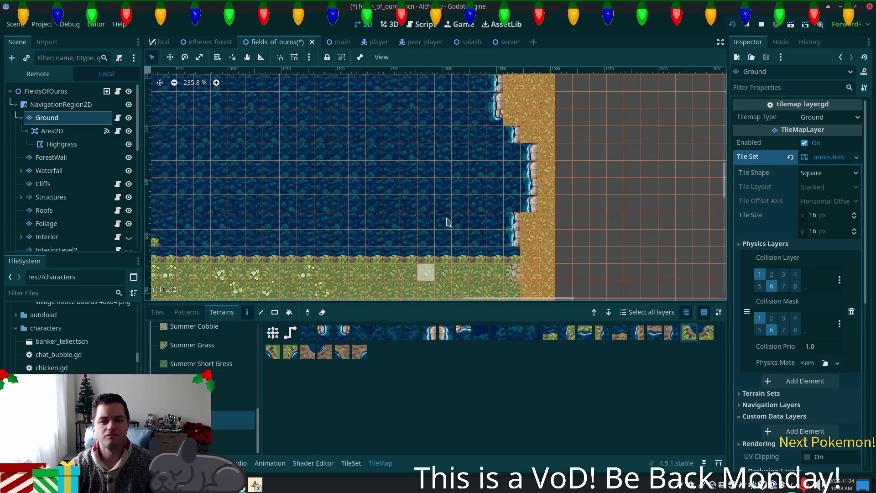
pyautogui.scroll(-4, 402, 192)
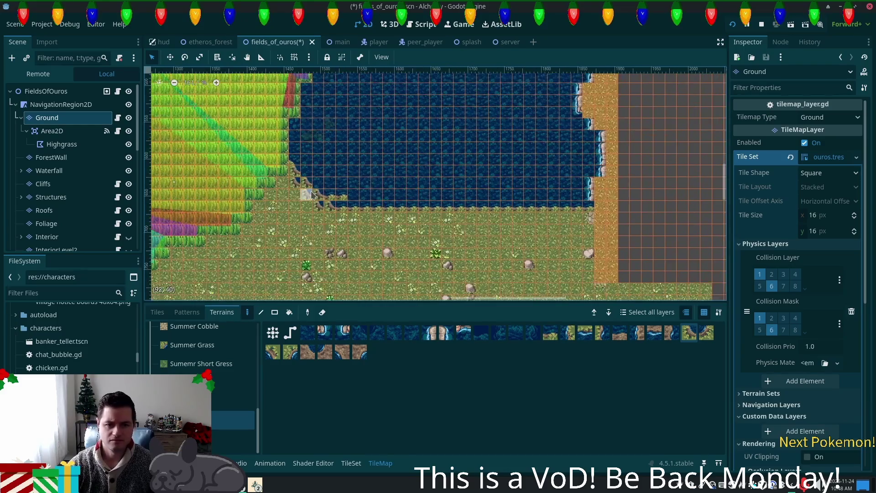
pyautogui.scroll(1, 312, 194)
pyautogui.click(157, 312)
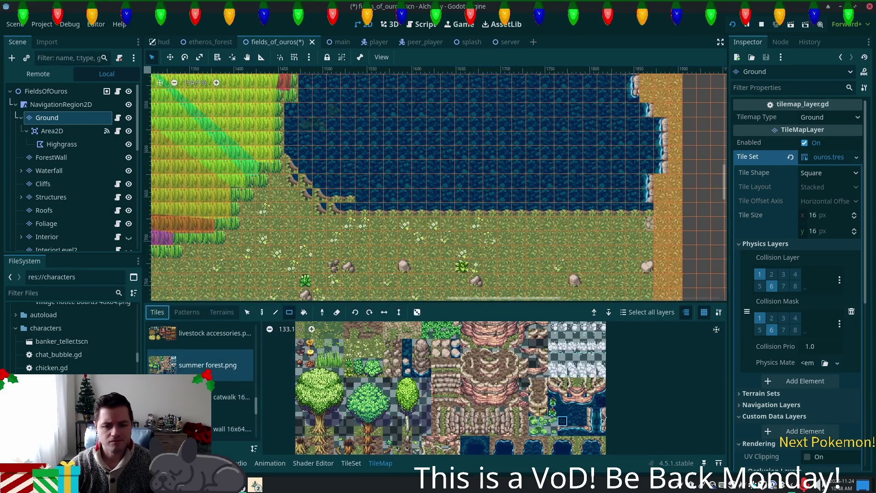
# Place a shoreline tile, a grass shore tile and a water tile along the pond's diagonal edge
pyautogui.scroll(6, 570, 424)
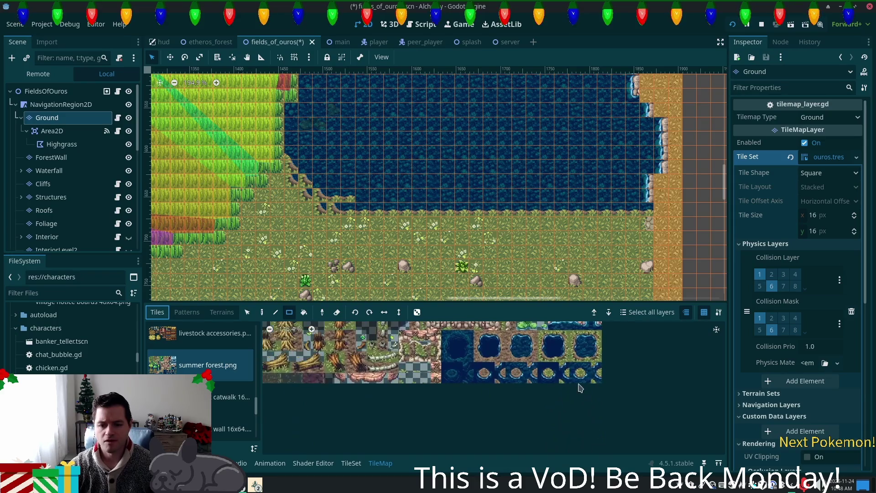
pyautogui.scroll(1, 599, 410)
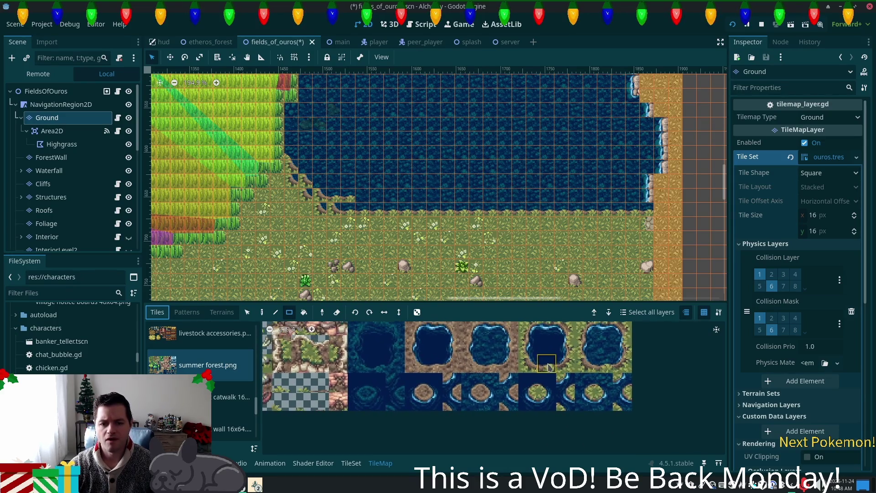
pyautogui.scroll(4, 258, 210)
pyautogui.scroll(6, 258, 210)
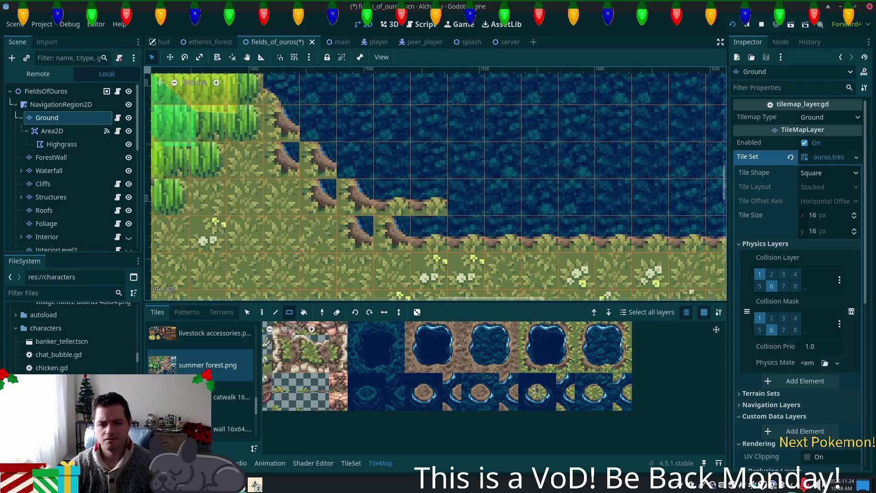
pyautogui.click(604, 382)
pyautogui.click(393, 201)
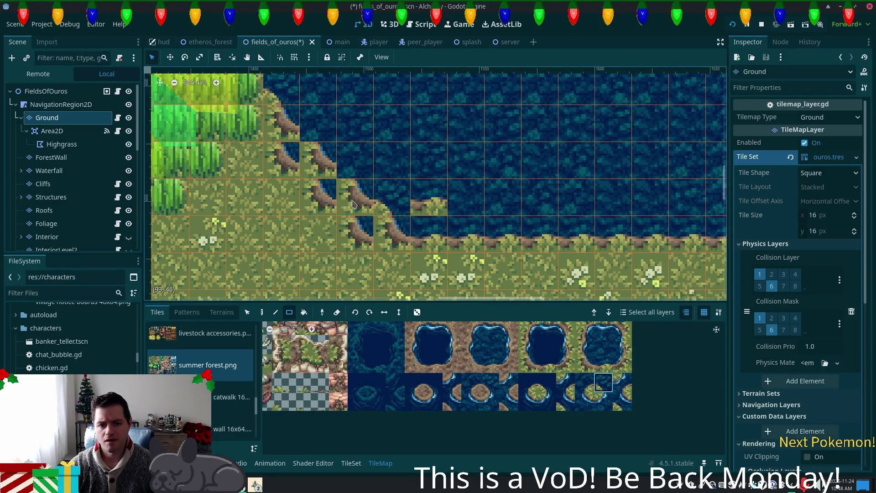
pyautogui.click(318, 123)
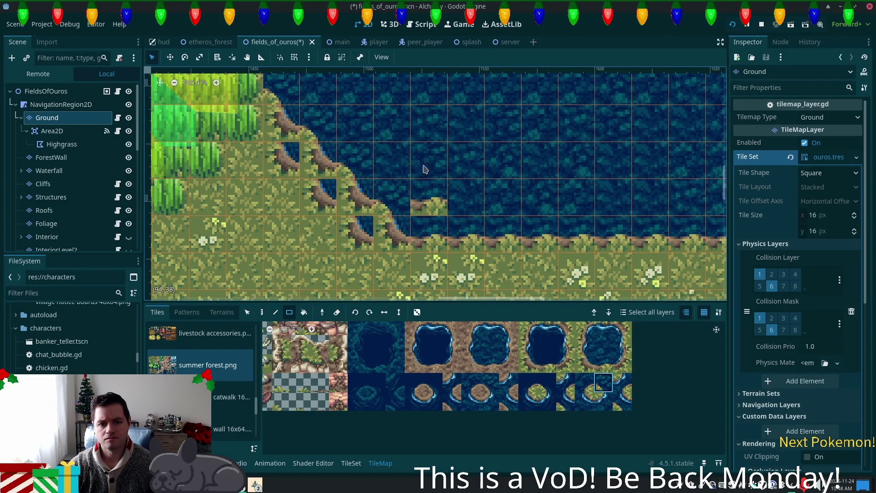
pyautogui.click(604, 345)
pyautogui.click(424, 211)
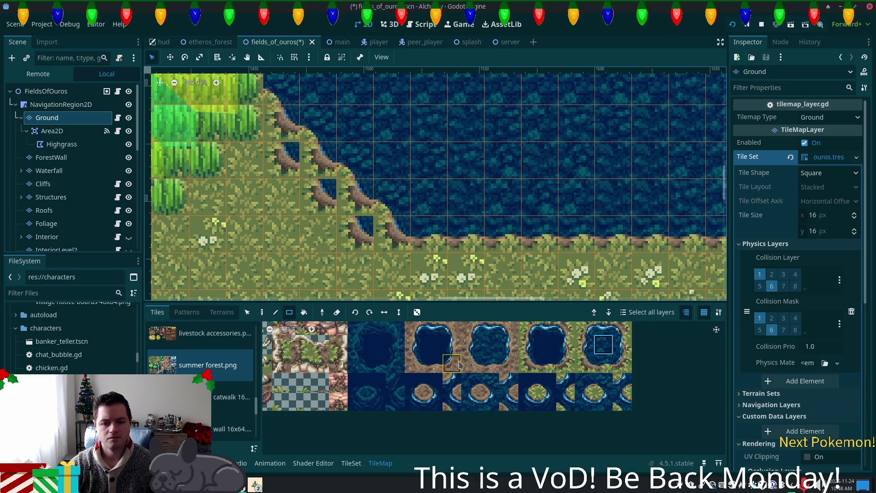
pyautogui.scroll(5, 372, 356)
pyautogui.click(221, 312)
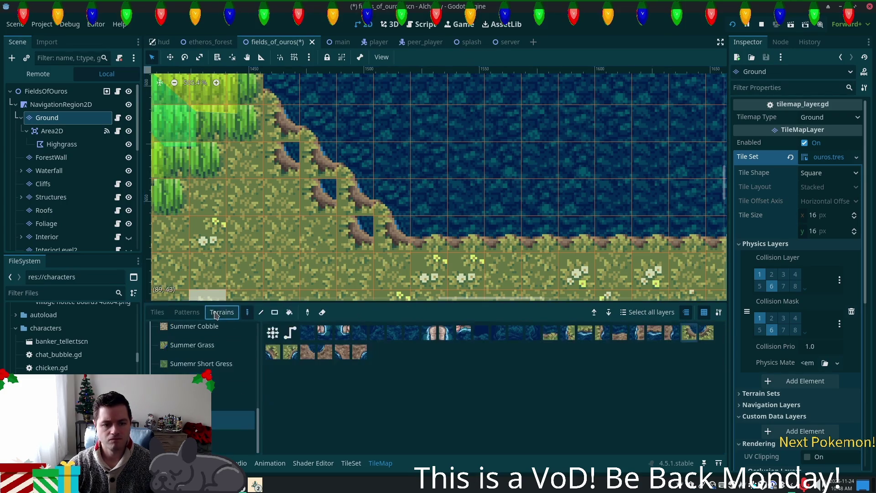
# Repaint the diagonal cliff edge with Summer Grass terrain
pyautogui.click(228, 363)
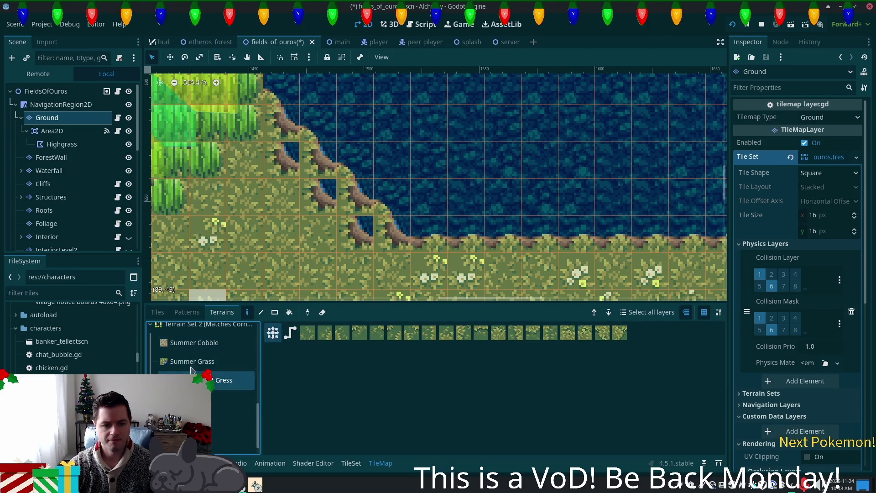
pyautogui.click(191, 360)
pyautogui.moveTo(343, 216)
pyautogui.mouseDown()
pyautogui.moveTo(354, 233)
pyautogui.moveTo(281, 159)
pyautogui.mouseUp()
# Paint water terrain over the sand on the pond's east side
pyautogui.scroll(-3, 502, 195)
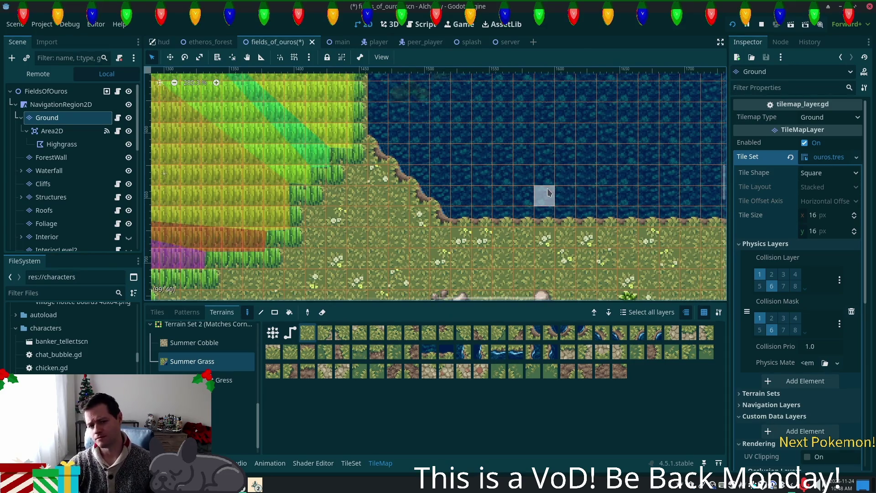
pyautogui.scroll(-3, 542, 173)
pyautogui.moveTo(525, 187); pyautogui.dragTo(391, 229)
pyautogui.moveTo(361, 146); pyautogui.dragTo(413, 262)
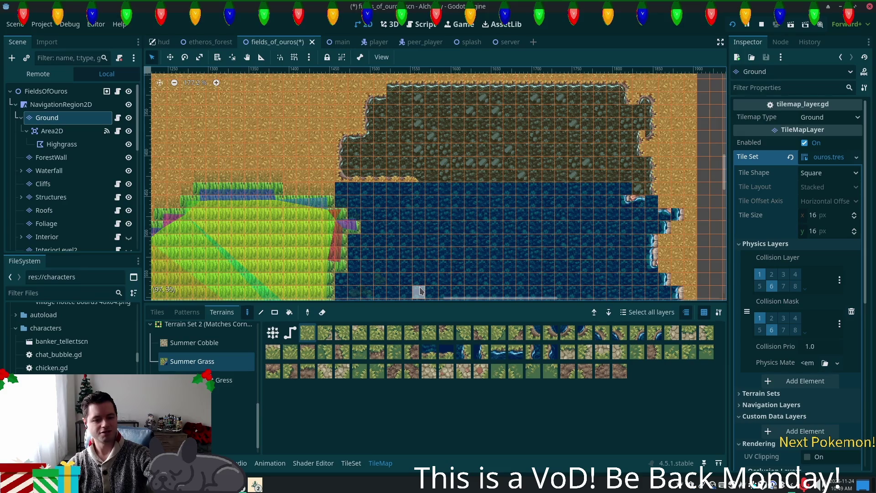
pyautogui.scroll(3, 419, 163)
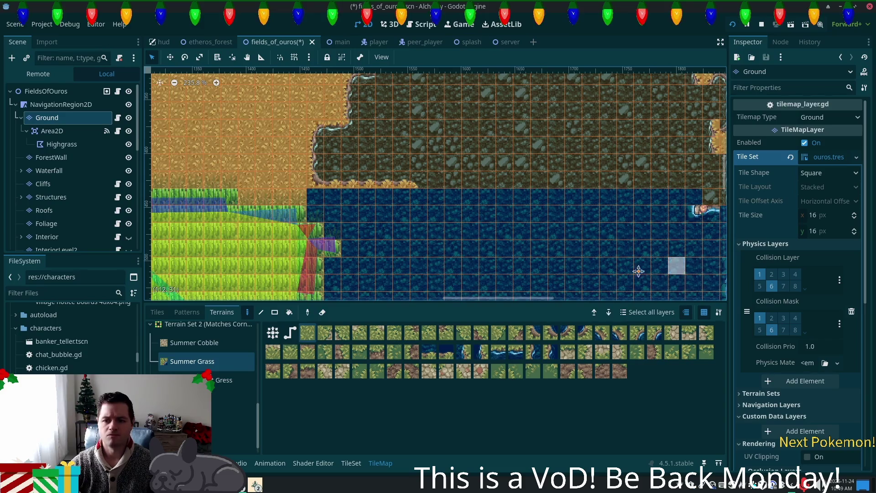
pyautogui.moveTo(677, 265); pyautogui.dragTo(462, 272)
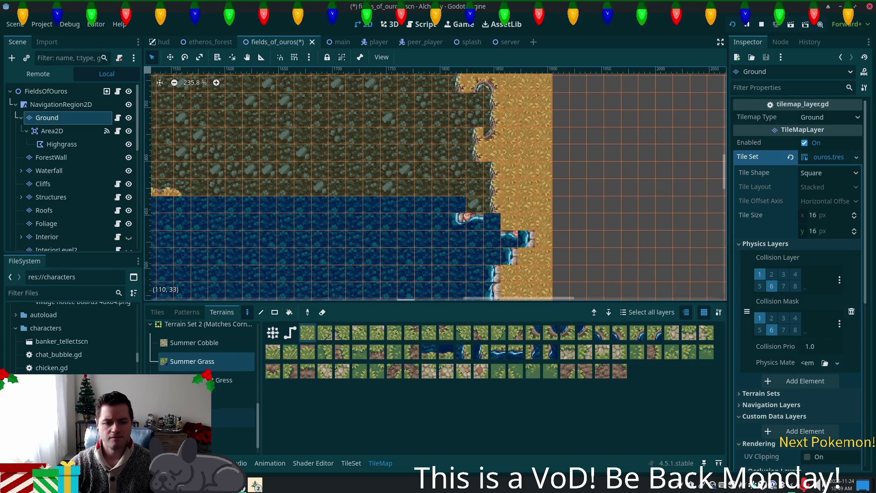
pyautogui.click(233, 437)
pyautogui.moveTo(483, 209)
pyautogui.mouseDown()
pyautogui.moveTo(512, 228)
pyautogui.moveTo(506, 219)
pyautogui.mouseUp()
pyautogui.moveTo(397, 237); pyautogui.dragTo(563, 270)
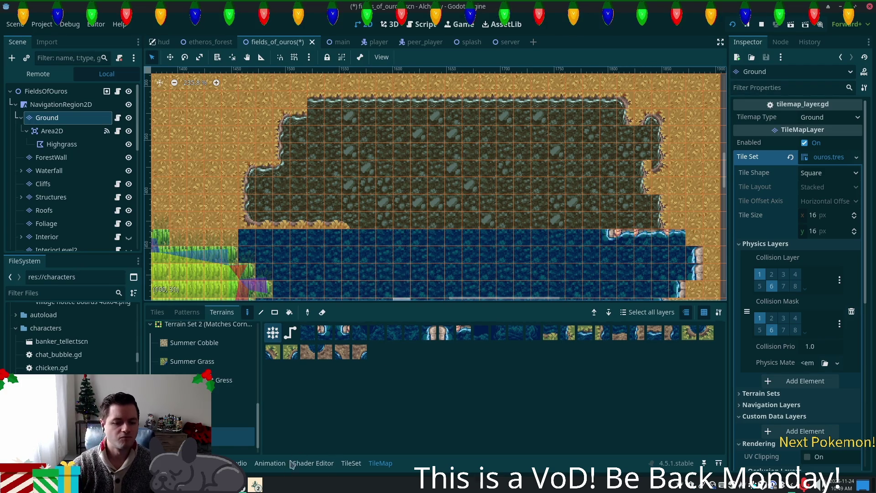
pyautogui.click(157, 313)
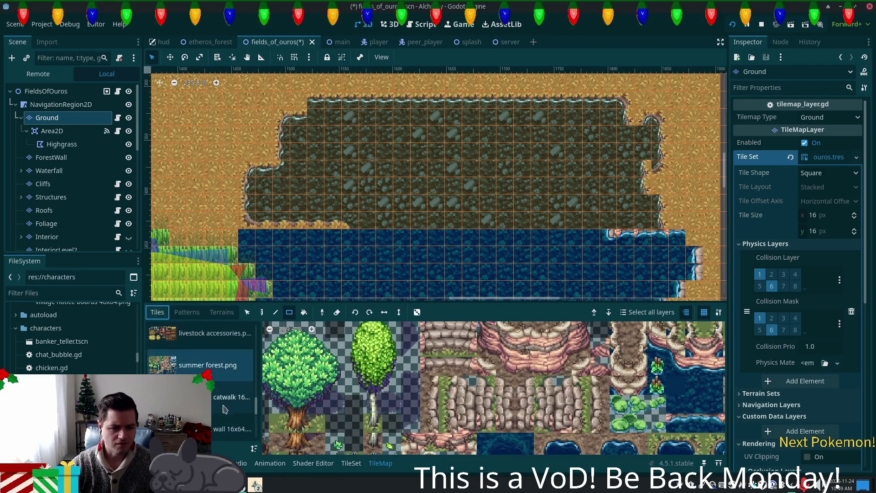
pyautogui.click(232, 397)
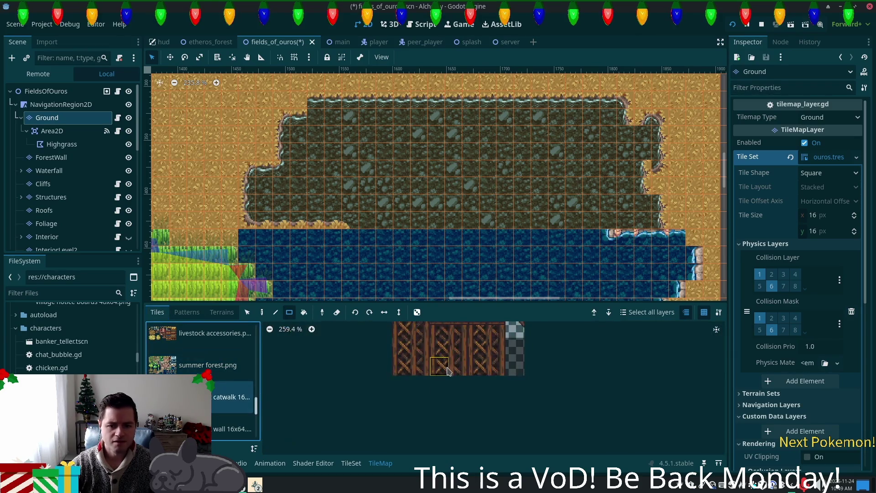
# Select three catwalk tiles, undo the block stamped on Ground, and target the Structures layer
pyautogui.scroll(-1, 437, 395)
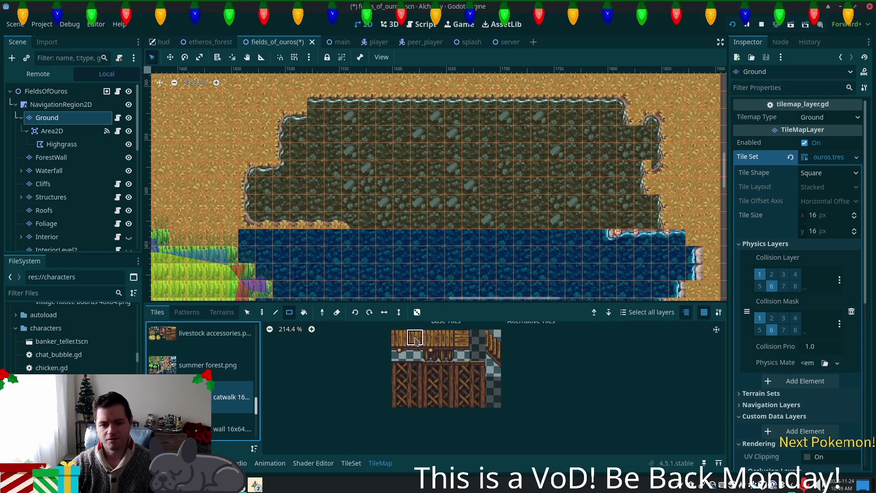
pyautogui.moveTo(399, 338)
pyautogui.mouseDown()
pyautogui.moveTo(442, 341)
pyautogui.moveTo(442, 350)
pyautogui.mouseUp()
pyautogui.press('d')
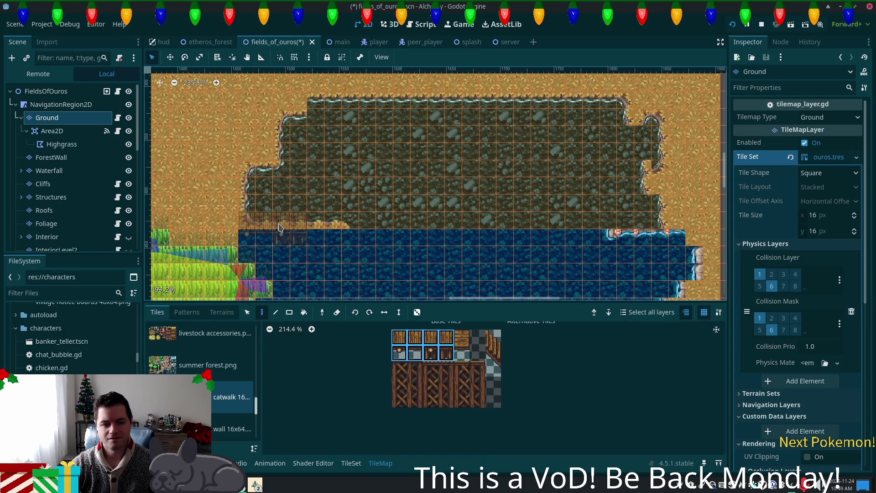
pyautogui.click(280, 227)
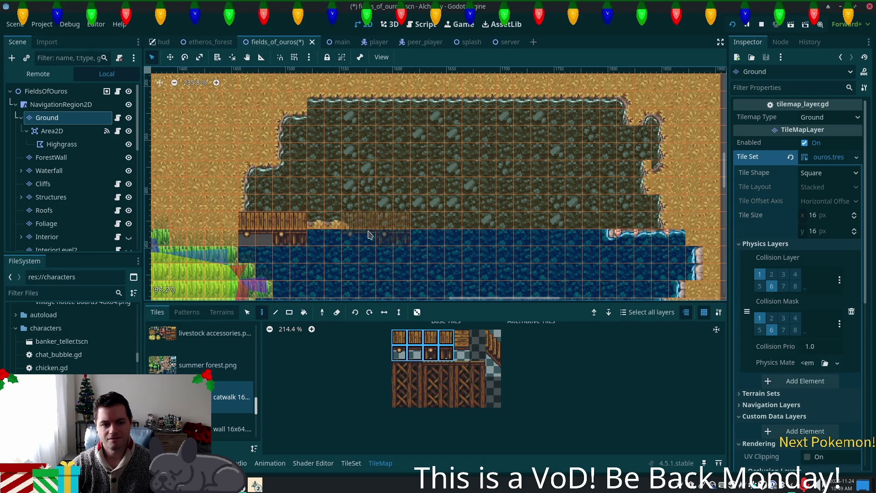
pyautogui.hotkey('ctrl', 'z')
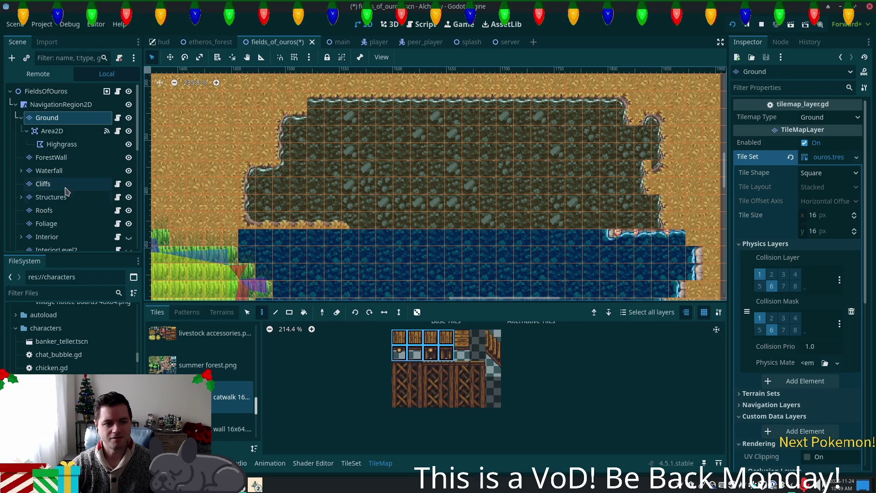
pyautogui.click(51, 197)
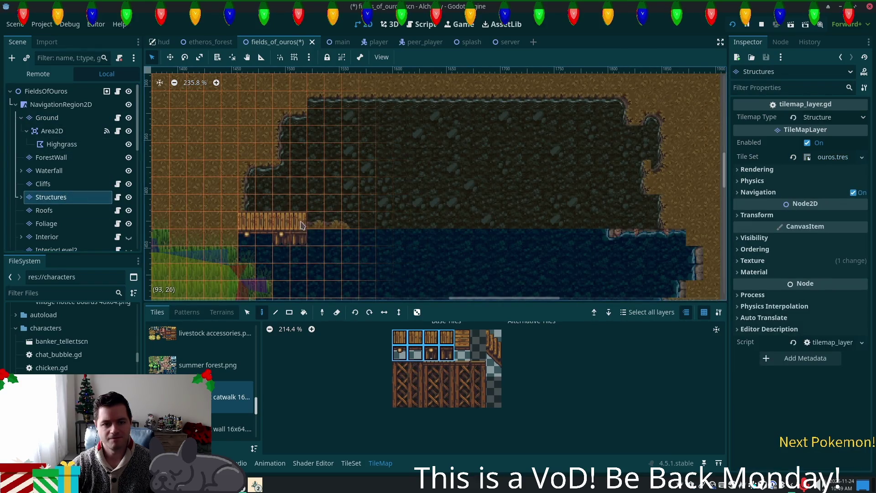
# Stamp catwalk blocks along the pond's whole north edge on the Structures layer
pyautogui.click(296, 225)
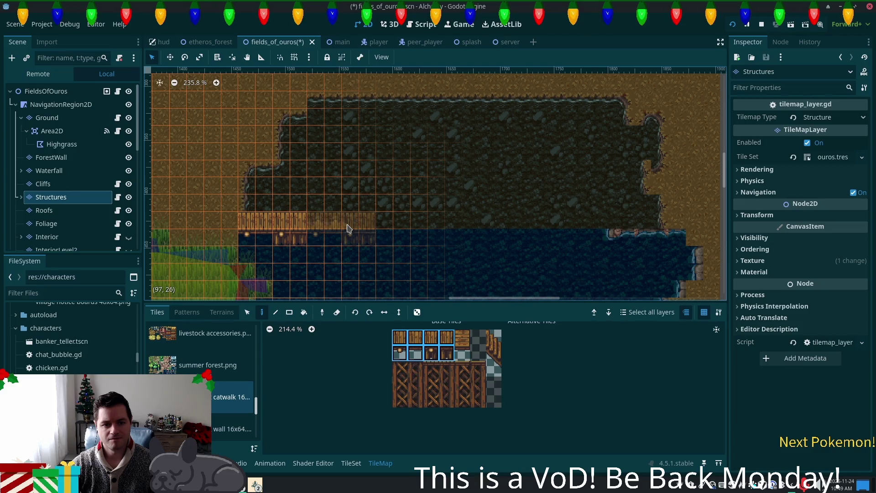
pyautogui.click(346, 228)
pyautogui.click(415, 229)
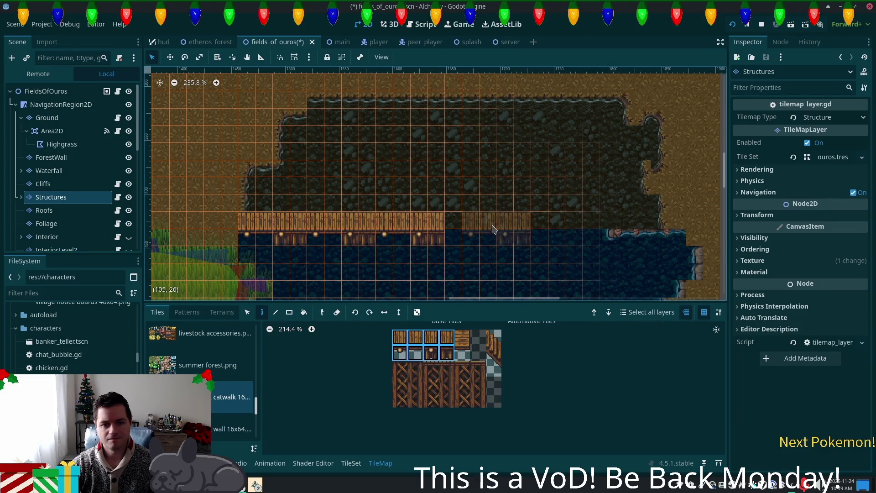
pyautogui.click(472, 228)
pyautogui.click(541, 228)
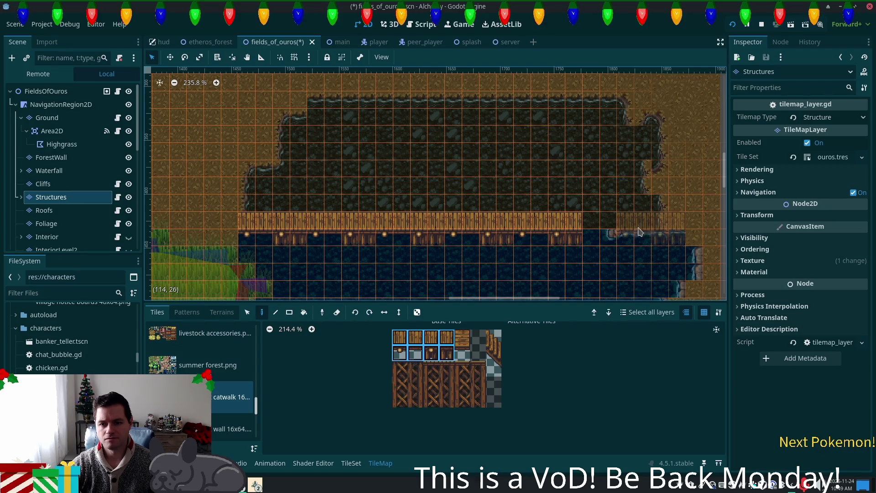
pyautogui.click(619, 228)
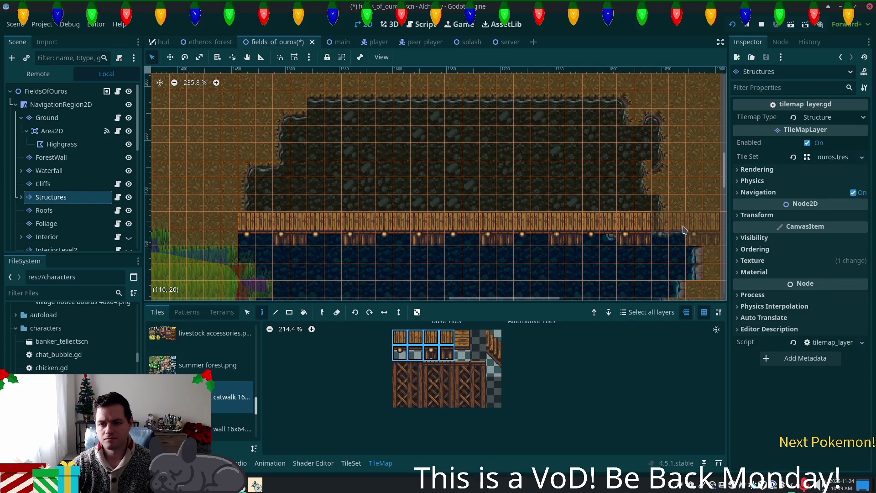
pyautogui.click(684, 230)
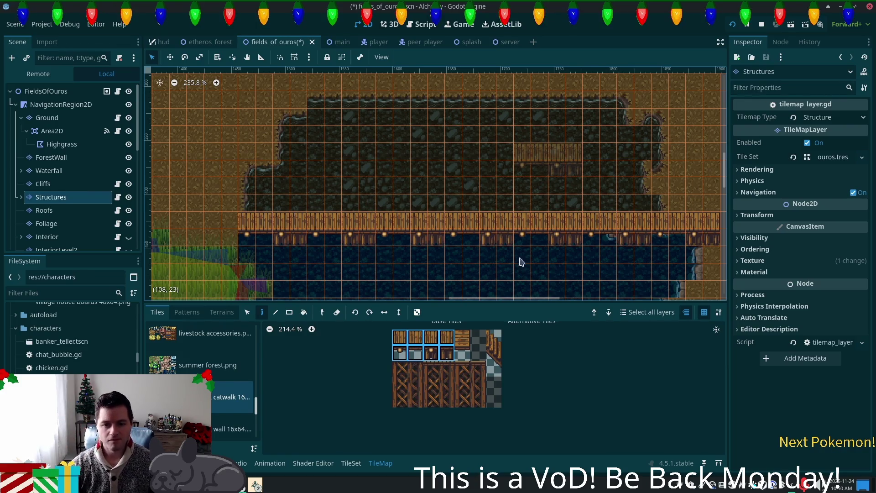
# Place a horizontally mirrored catwalk end piece at the boardwalk's west end
pyautogui.click(494, 338)
pyautogui.click(499, 359)
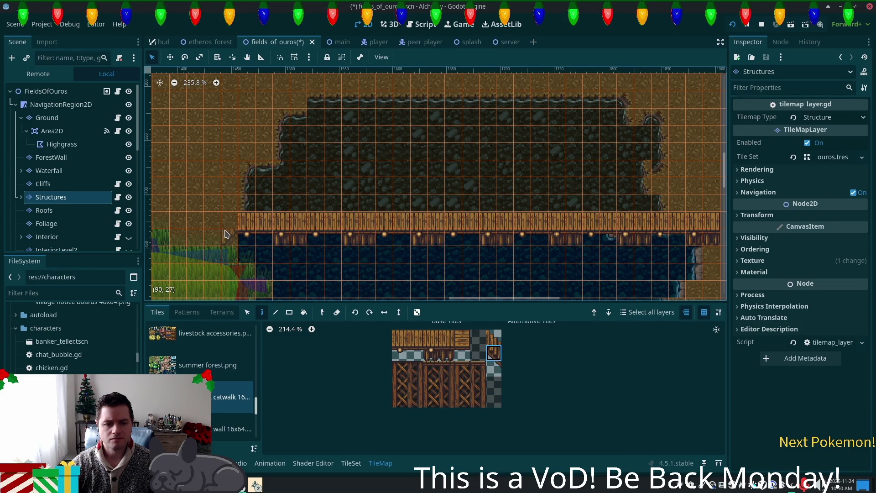
pyautogui.click(227, 235)
pyautogui.click(497, 339)
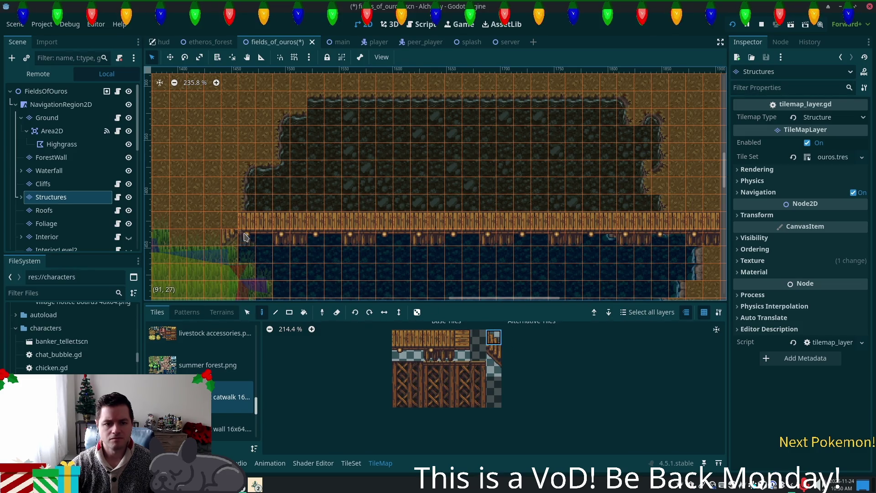
pyautogui.click(384, 314)
pyautogui.click(230, 220)
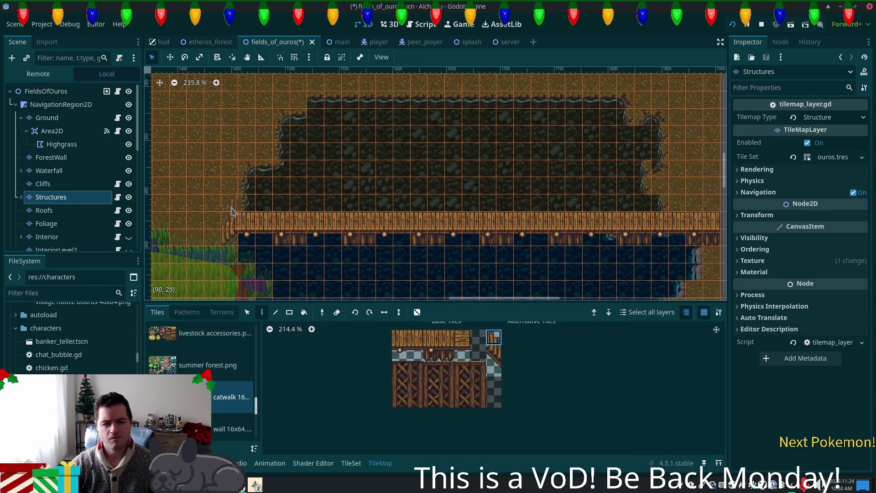
pyautogui.click(493, 352)
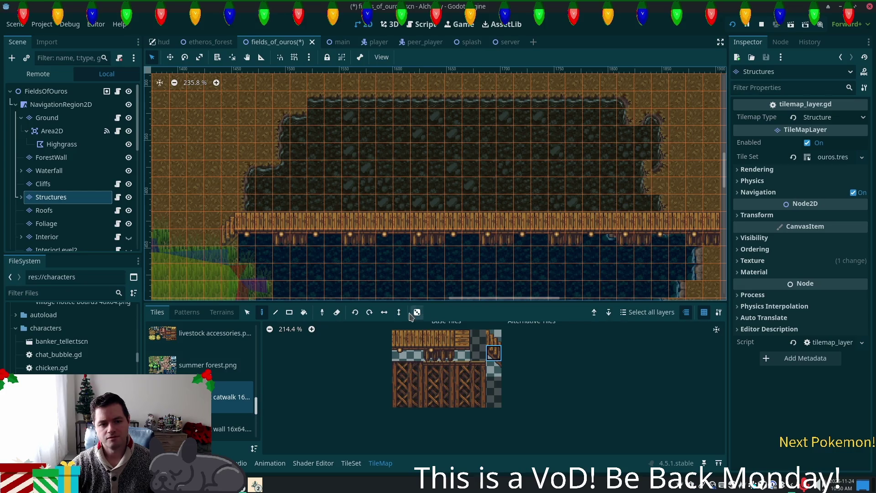
pyautogui.click(415, 337)
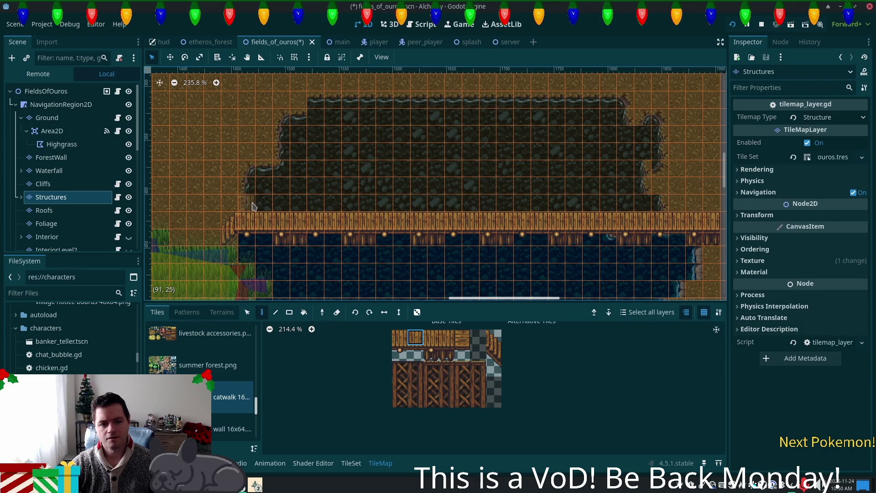
# Paint a row of three-tile planks above the catwalk along its full length
pyautogui.moveTo(399, 338); pyautogui.dragTo(439, 342)
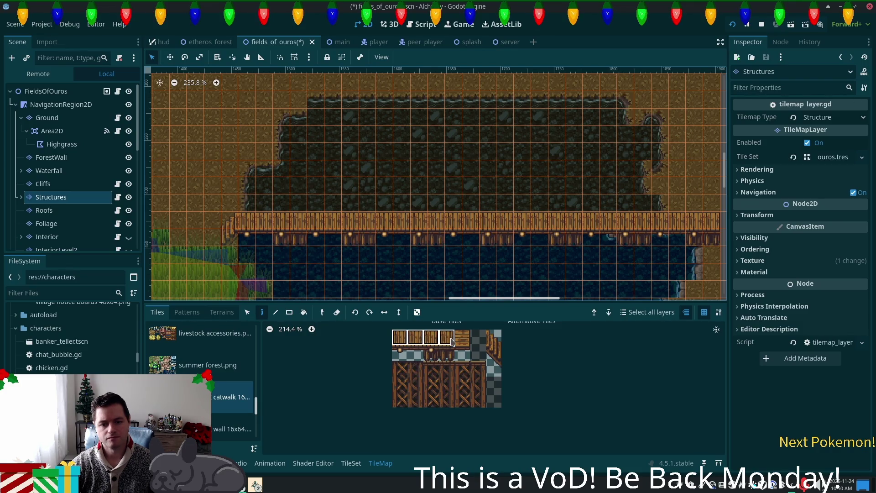
pyautogui.click(264, 203)
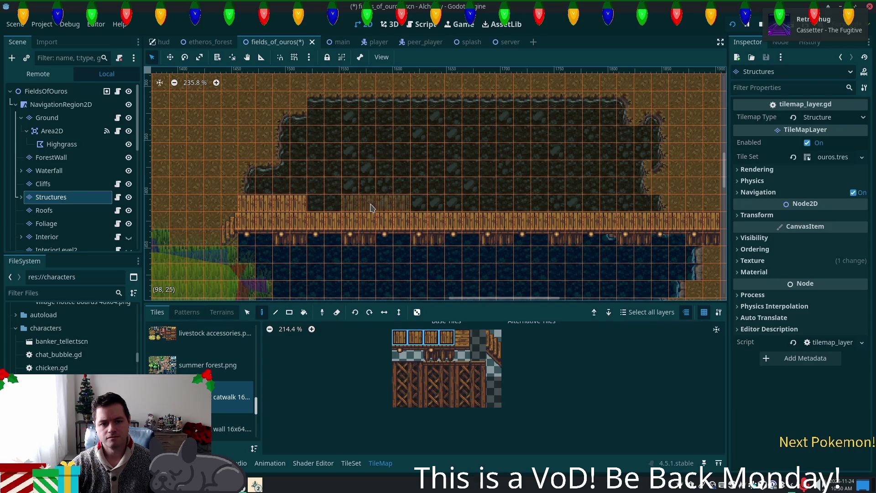
pyautogui.click(340, 205)
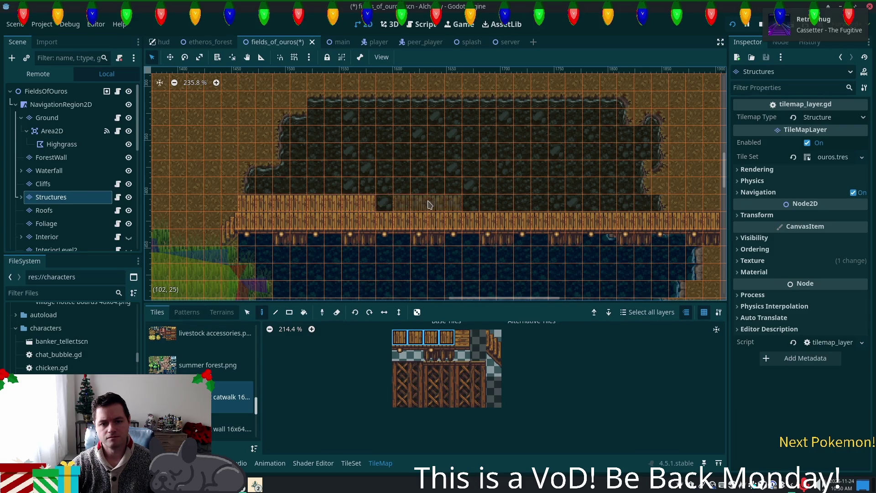
pyautogui.click(421, 205)
pyautogui.click(403, 204)
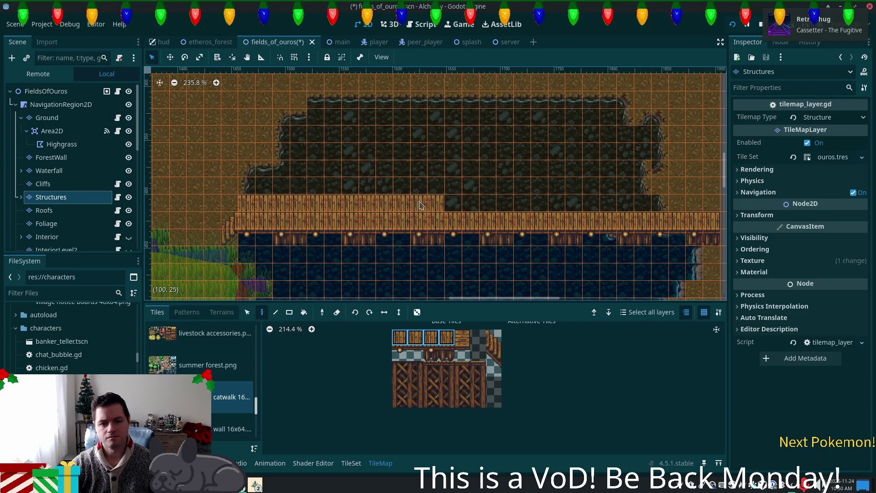
pyautogui.click(472, 205)
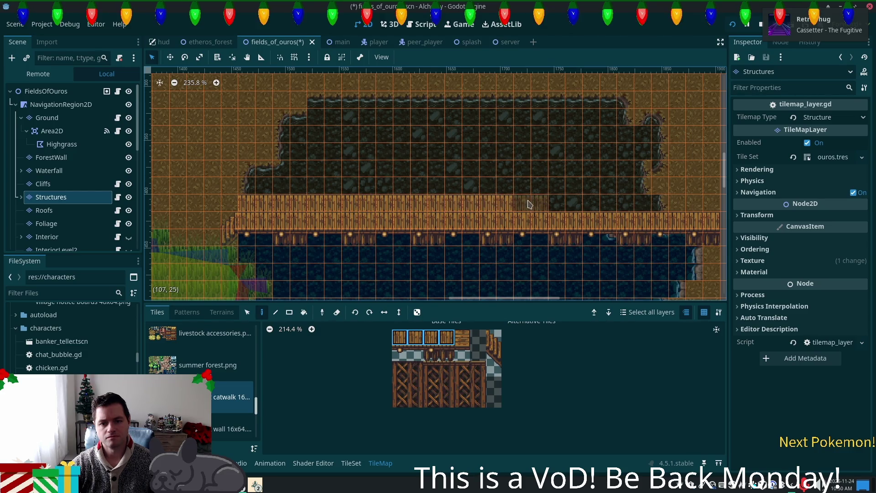
pyautogui.click(541, 205)
pyautogui.click(616, 205)
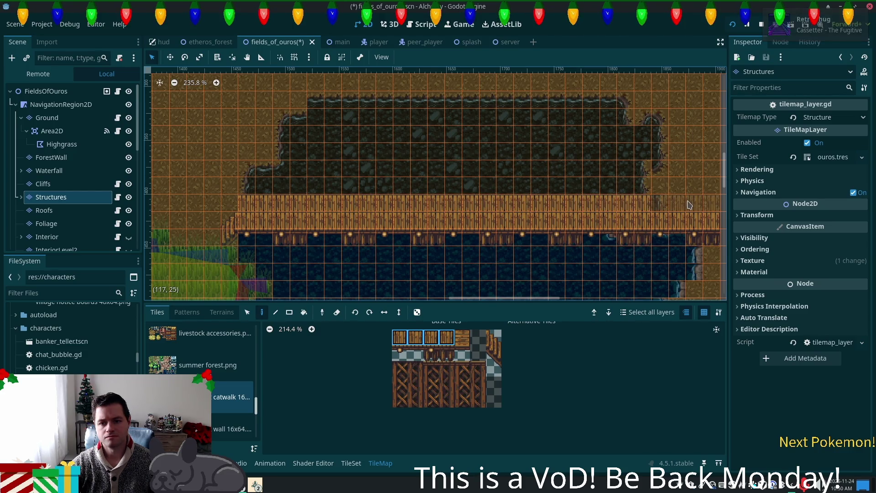
pyautogui.click(690, 205)
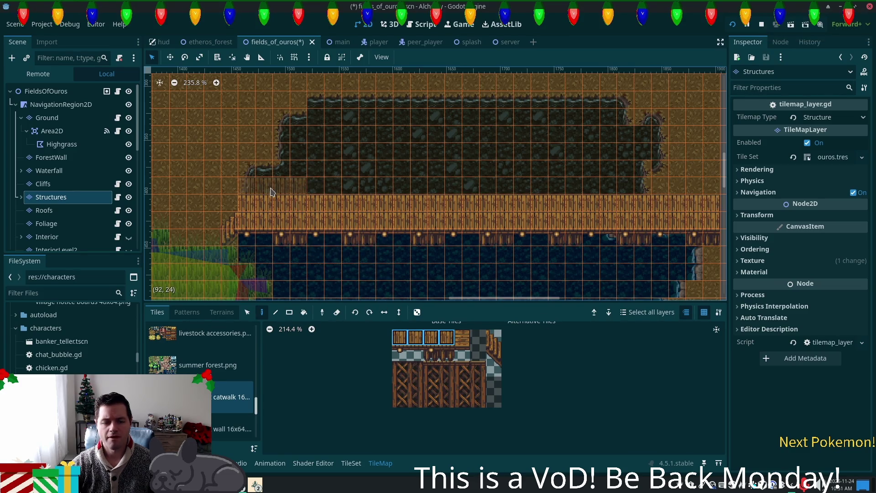
# Place a stair tile at cell (90,26) at the boardwalk's west end
pyautogui.hscroll(-5, 487, 196)
pyautogui.scroll(2, 527, 288)
pyautogui.click(488, 348)
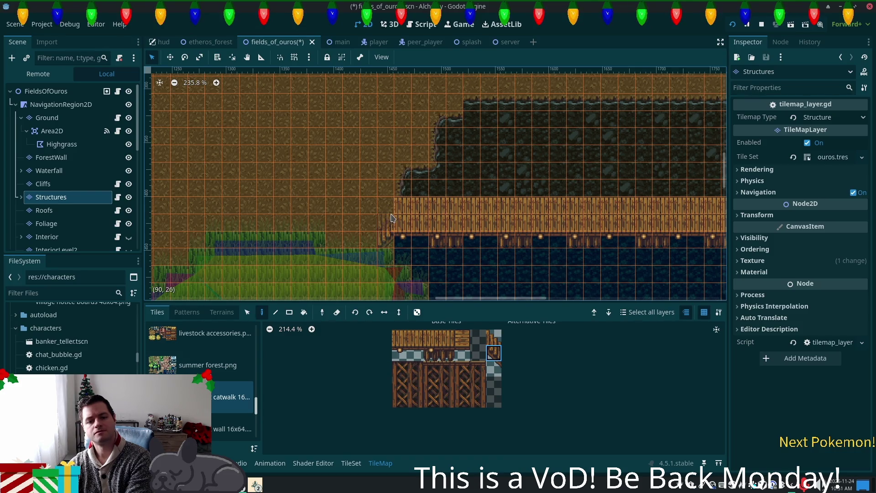
pyautogui.click(395, 225)
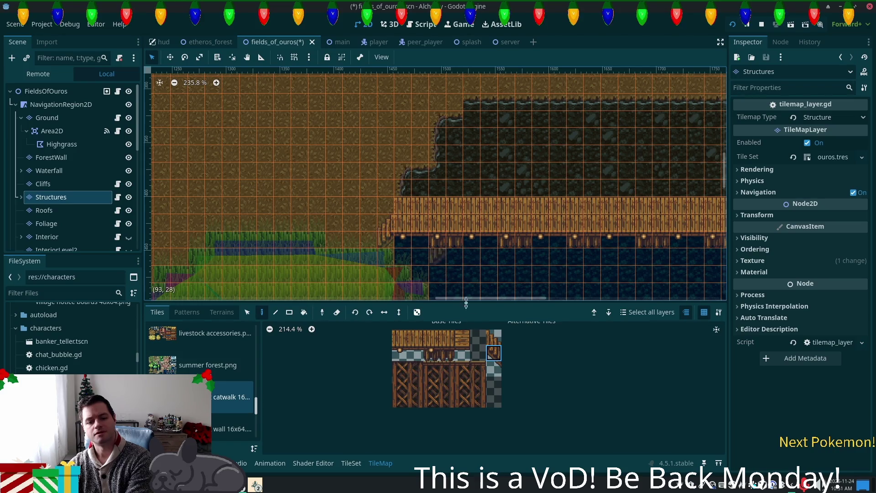
pyautogui.click(501, 350)
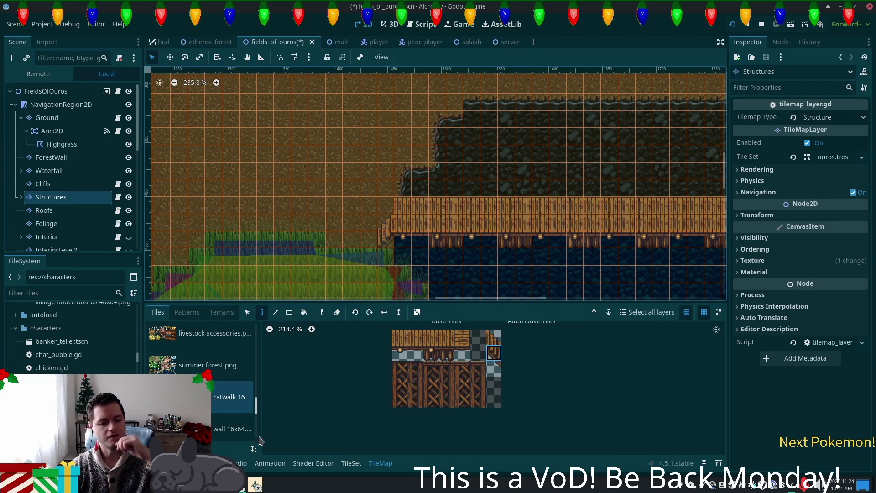
pyautogui.click(214, 333)
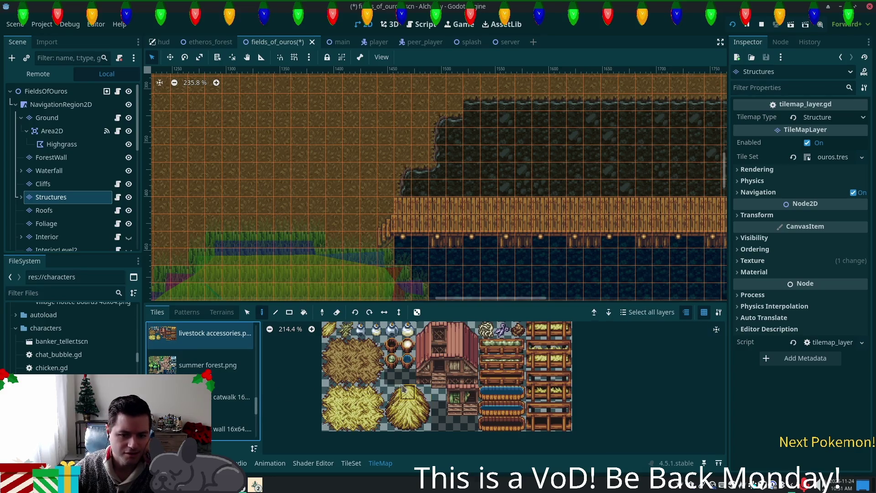
# Browse the tile sources: home extras, castle walls, castle roofs, blacksmithing, and cozy furnishings 16x48
pyautogui.scroll(3, 235, 387)
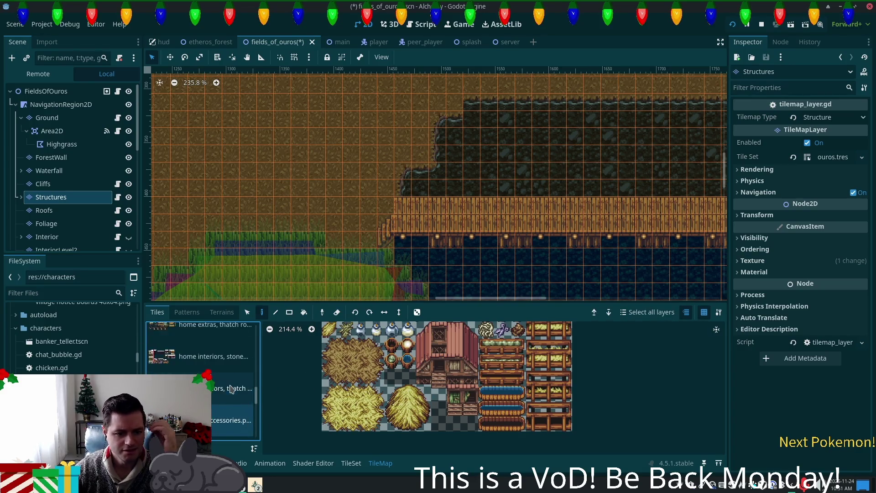
pyautogui.scroll(1, 231, 386)
pyautogui.click(204, 371)
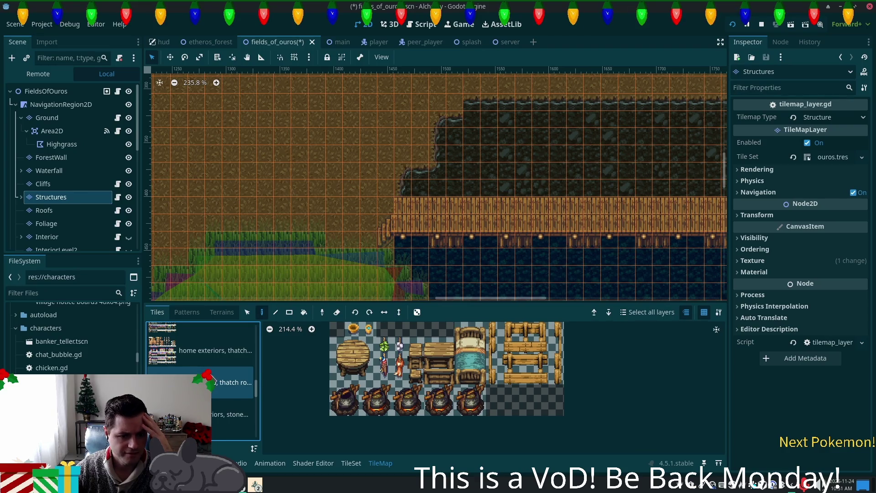
pyautogui.scroll(3, 201, 368)
pyautogui.click(197, 364)
pyautogui.scroll(3, 197, 364)
pyautogui.scroll(1, 197, 364)
pyautogui.click(232, 399)
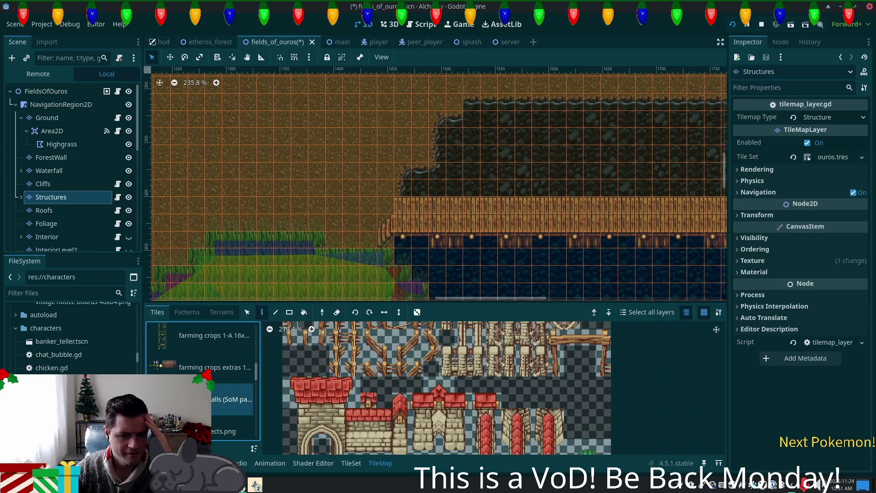
pyautogui.scroll(2, 232, 399)
pyautogui.scroll(1, 232, 393)
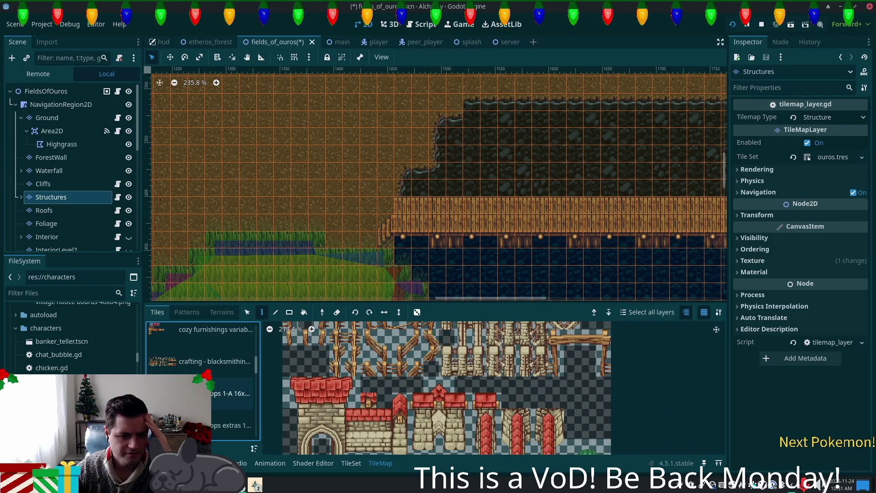
pyautogui.click(232, 391)
pyautogui.scroll(1, 201, 365)
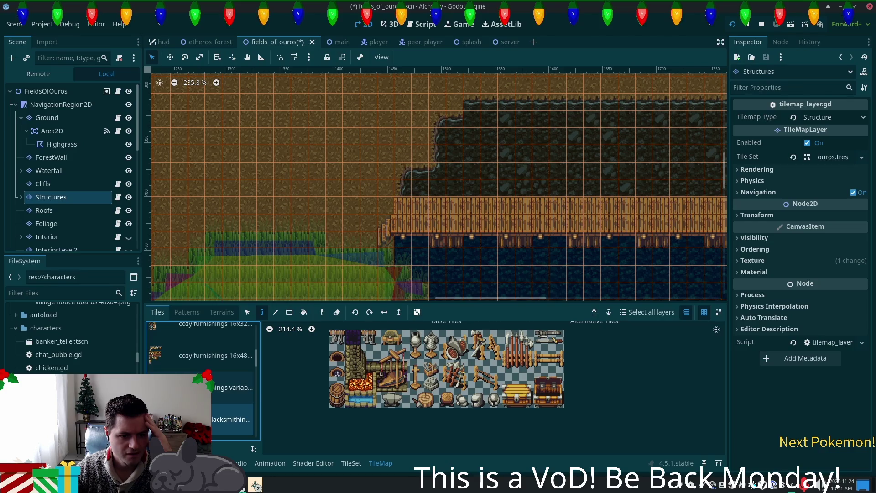
pyautogui.click(201, 359)
pyautogui.scroll(2, 199, 371)
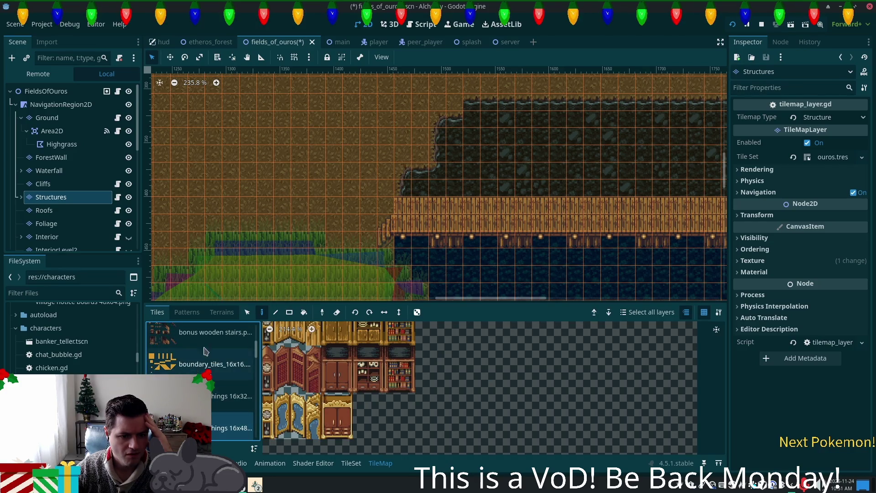
# Load the bonus wooden stairs tileset and select a vertical strip of three stair tiles
pyautogui.click(214, 333)
pyautogui.scroll(-1, 497, 412)
pyautogui.scroll(-1, 497, 412)
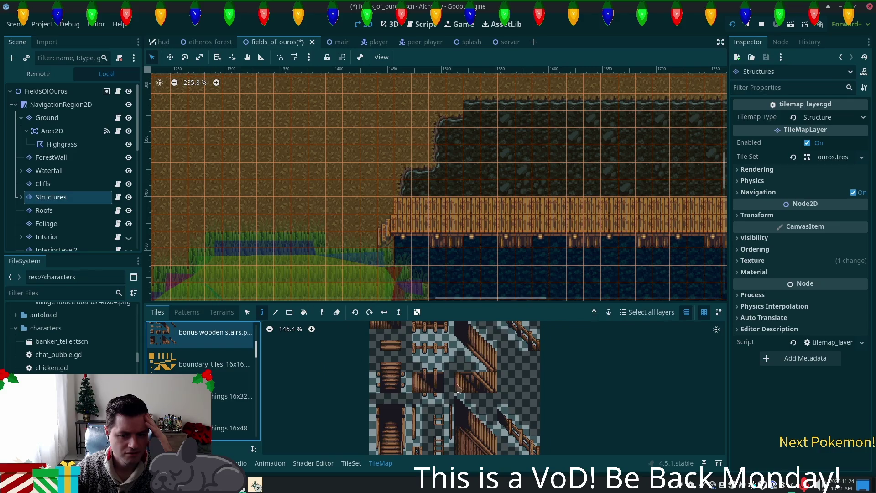
pyautogui.scroll(-1, 475, 425)
pyautogui.click(472, 432)
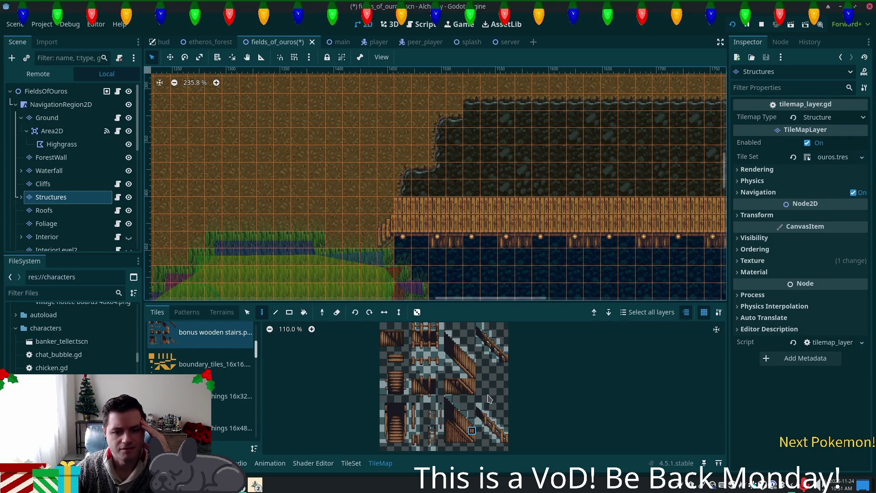
pyautogui.click(452, 374)
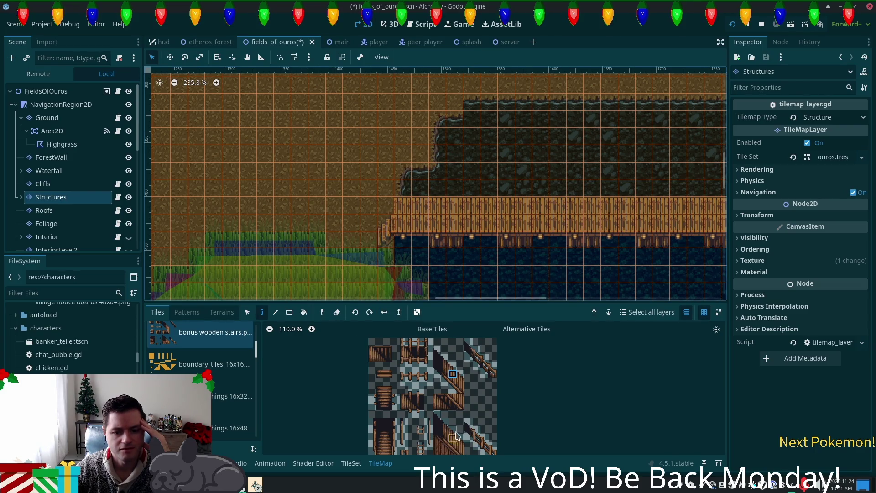
pyautogui.scroll(-1, 442, 427)
pyautogui.scroll(-2, 442, 426)
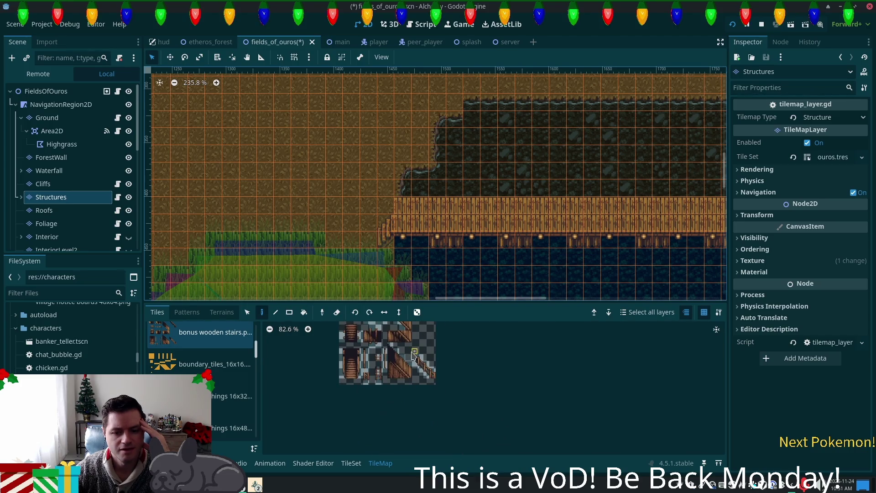
pyautogui.scroll(2, 412, 362)
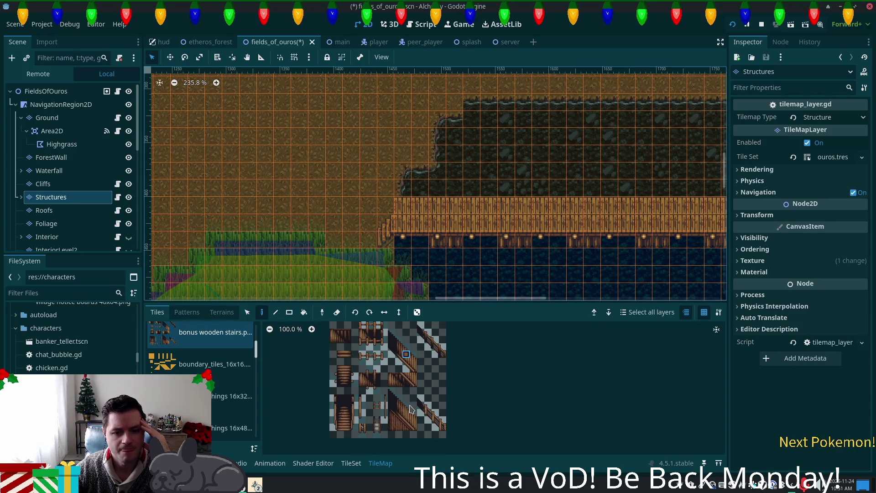
pyautogui.moveTo(413, 413); pyautogui.dragTo(414, 426)
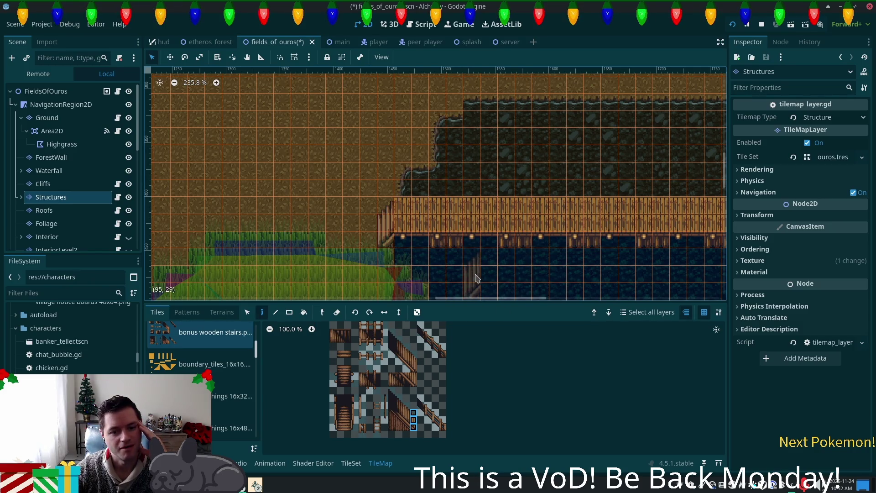
# Pick stacked stair tiles and paint them over the boardwalk's east-end railing
pyautogui.scroll(3, 385, 404)
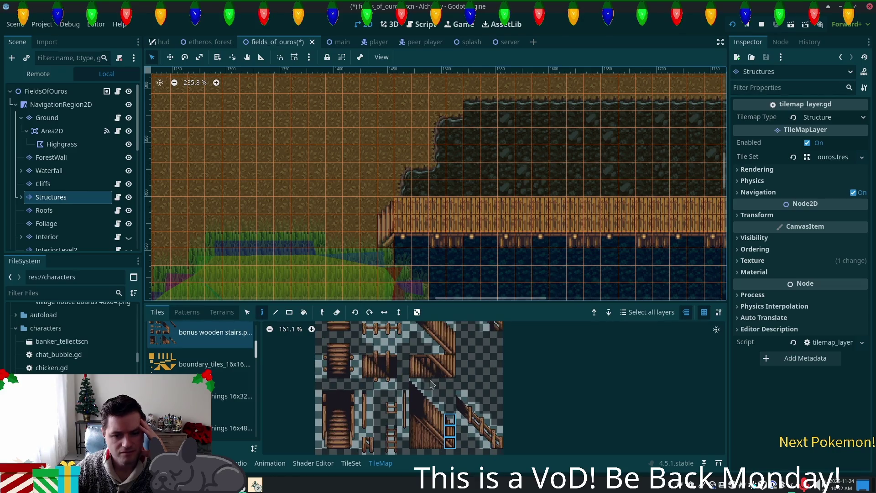
pyautogui.moveTo(371, 364); pyautogui.dragTo(372, 375)
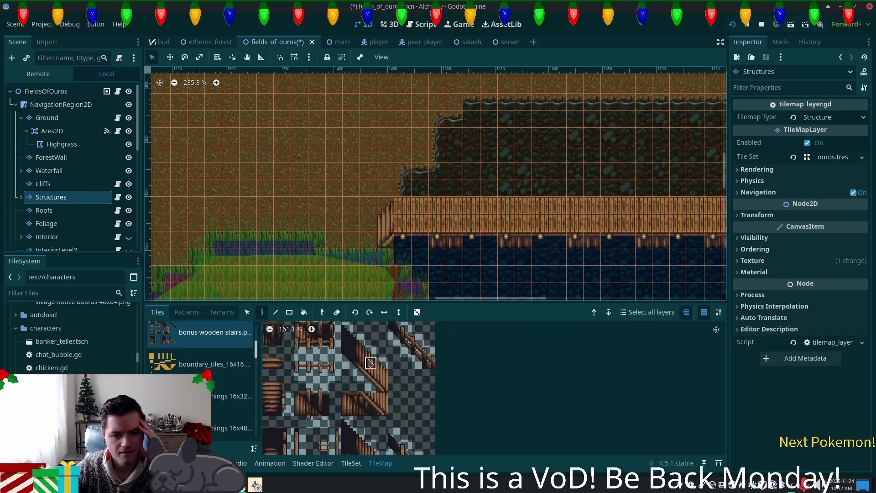
pyautogui.click(371, 351)
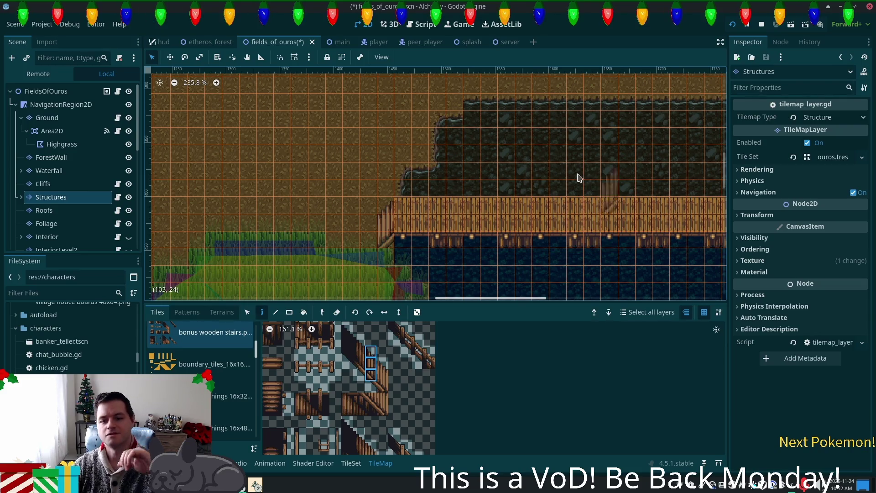
pyautogui.hscroll(5, 452, 203)
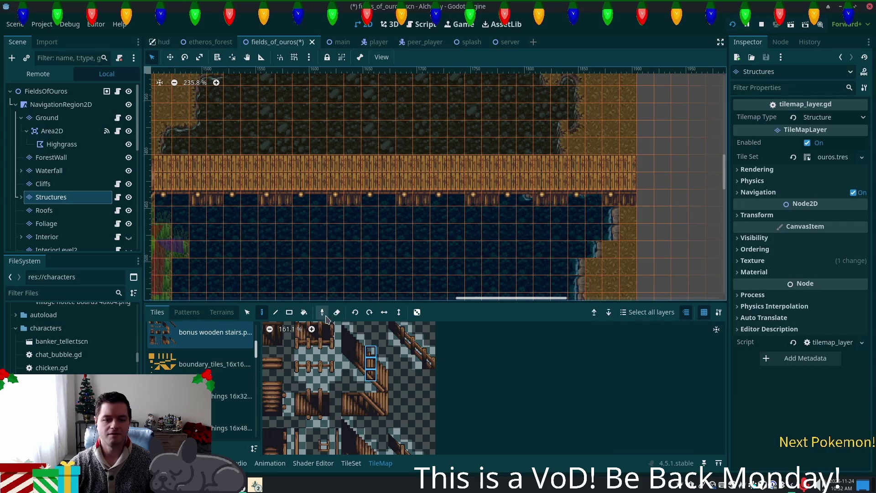
pyautogui.click(639, 187)
pyautogui.scroll(-2, 488, 253)
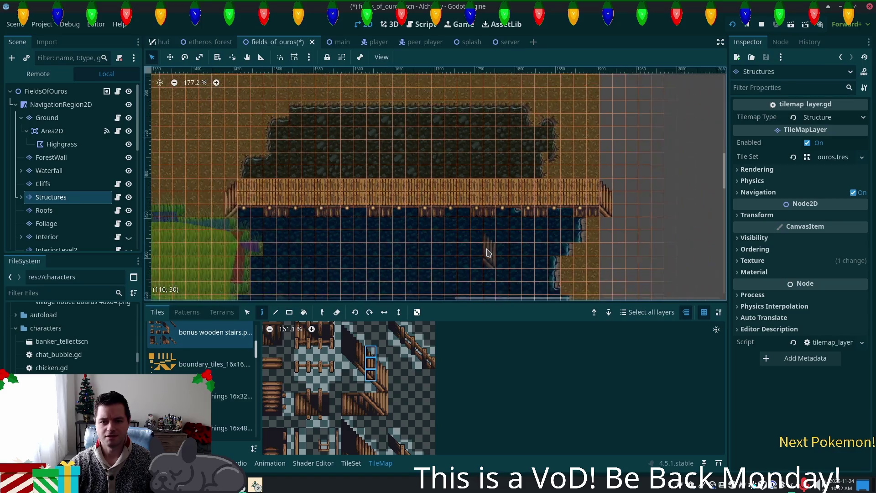
pyautogui.scroll(2, 459, 245)
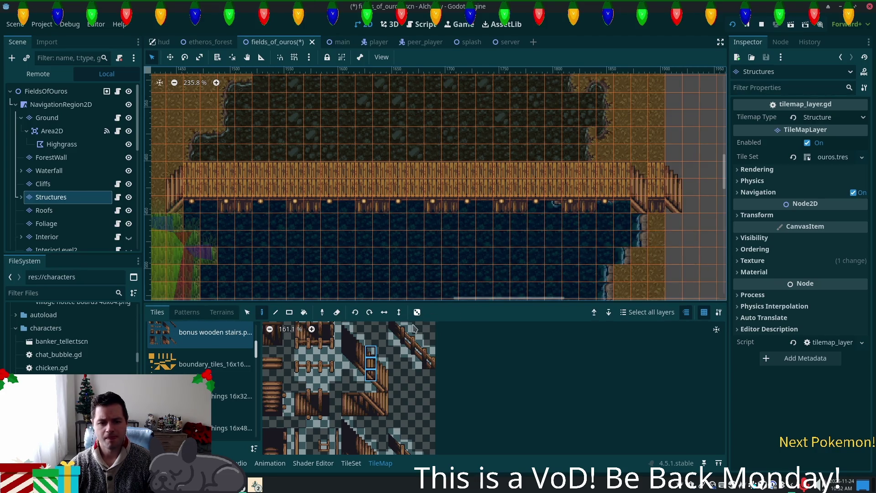
pyautogui.click(657, 191)
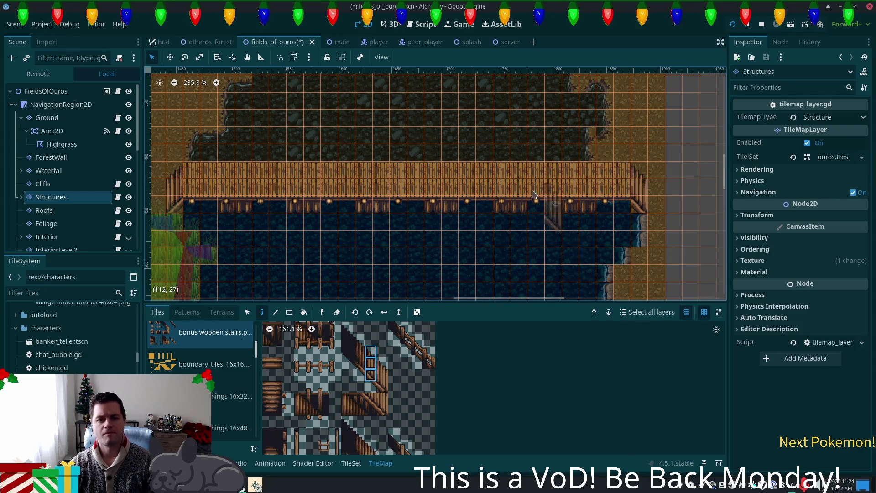
pyautogui.scroll(-3, 466, 177)
# Preview the map from the FieldsOfOuros root, then return to the Ground layer
pyautogui.click(46, 91)
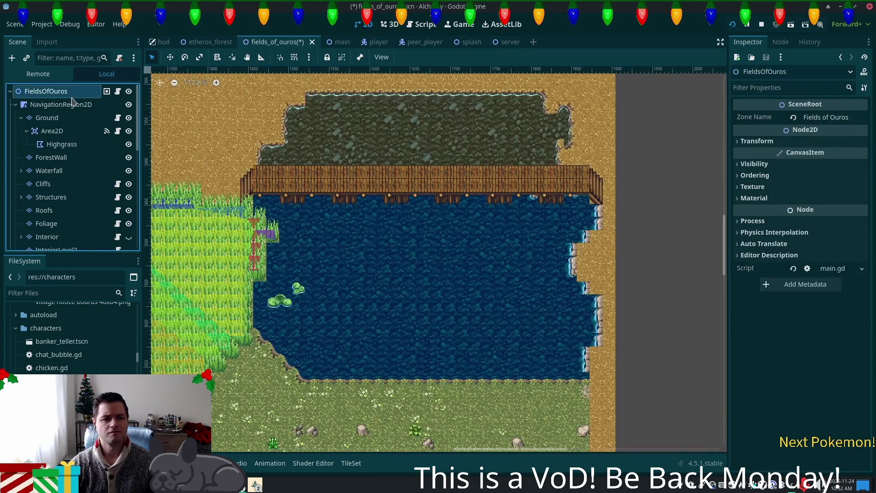
pyautogui.scroll(2, 433, 183)
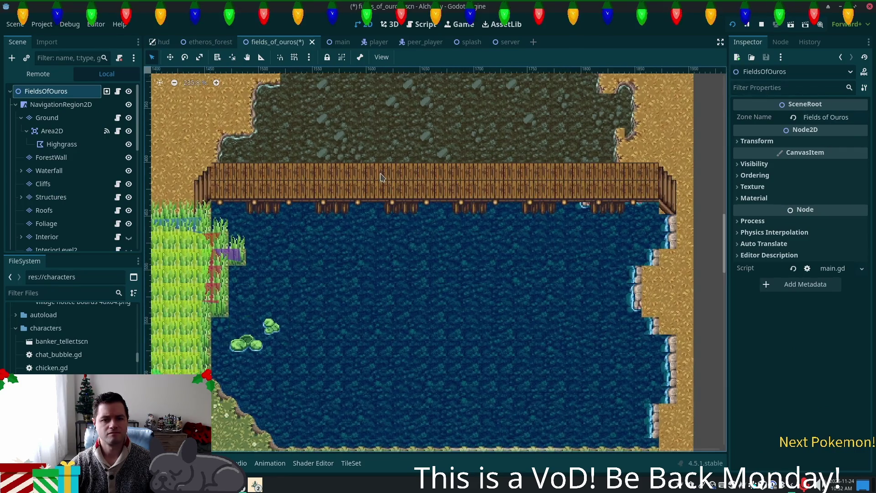
pyautogui.scroll(1, 348, 168)
pyautogui.hscroll(5, 348, 167)
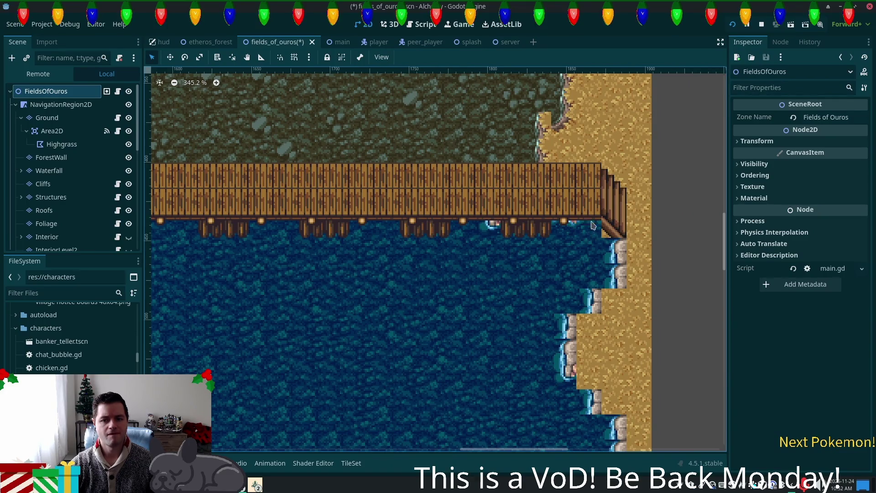
pyautogui.hscroll(5, 542, 234)
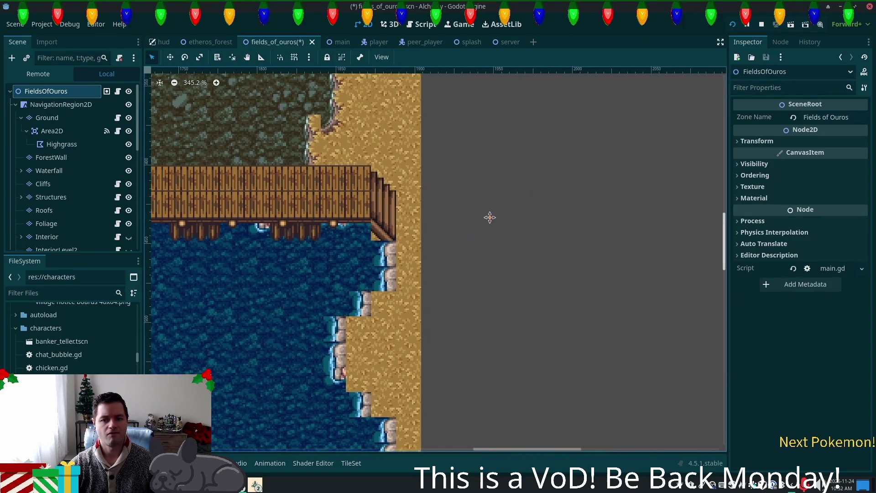
pyautogui.click(48, 118)
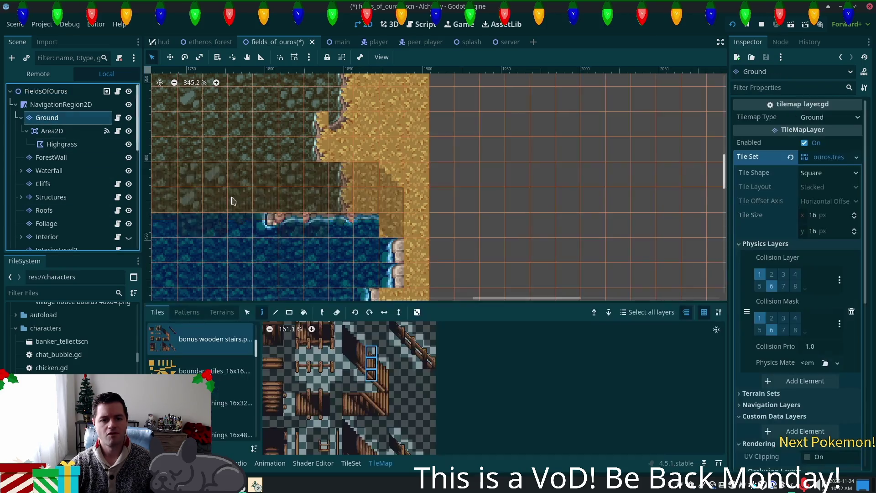
# Check the stairs from the root node, then switch the Ground layer to the summer forest tileset
pyautogui.click(42, 92)
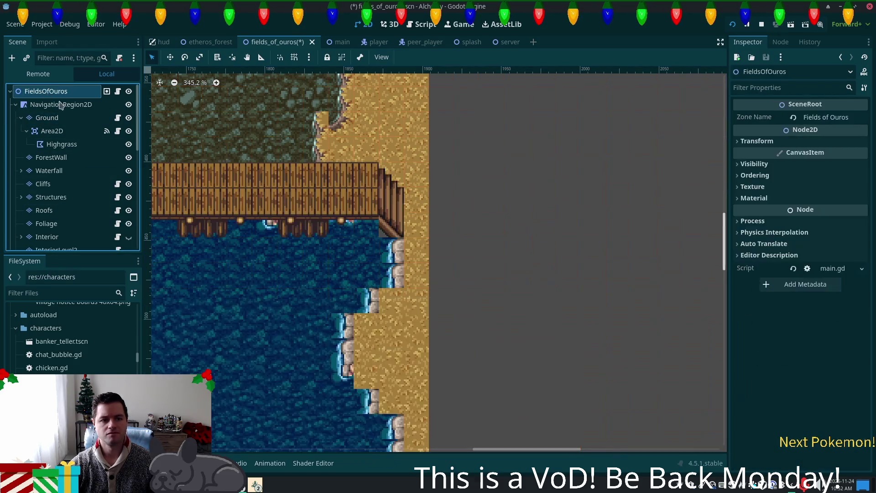
pyautogui.click(47, 117)
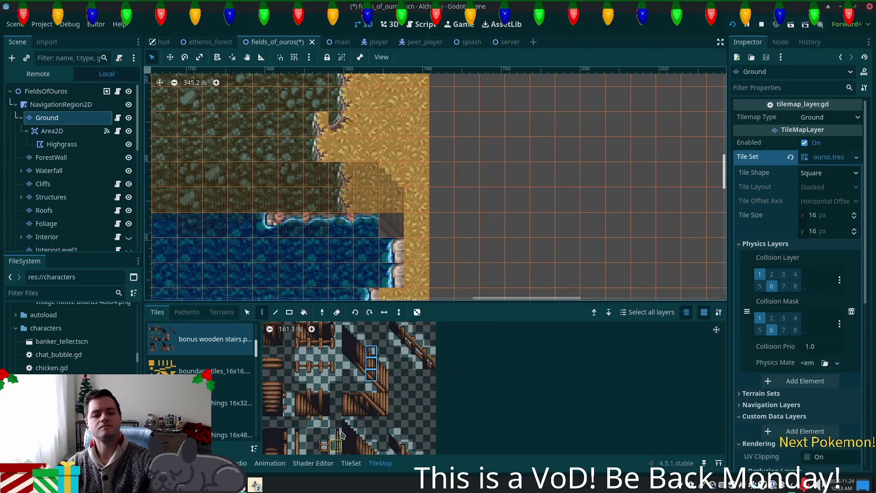
pyautogui.scroll(-1, 242, 381)
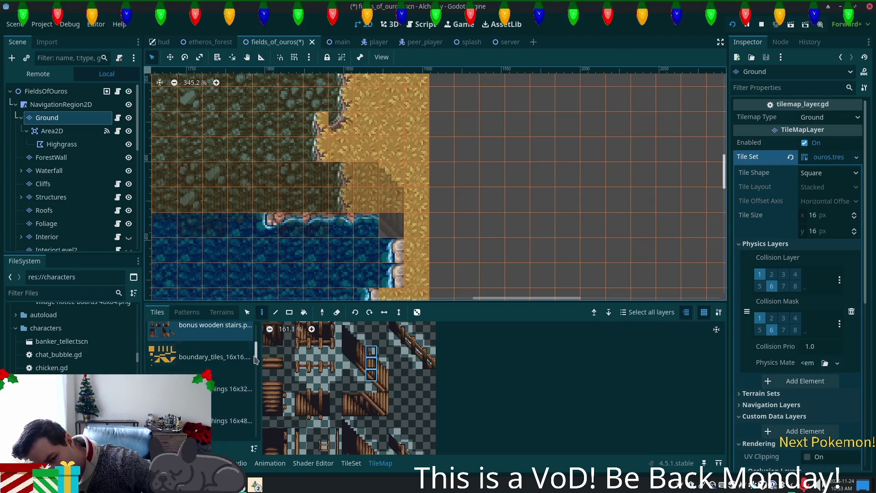
pyautogui.scroll(-4, 248, 383)
pyautogui.scroll(-3, 255, 387)
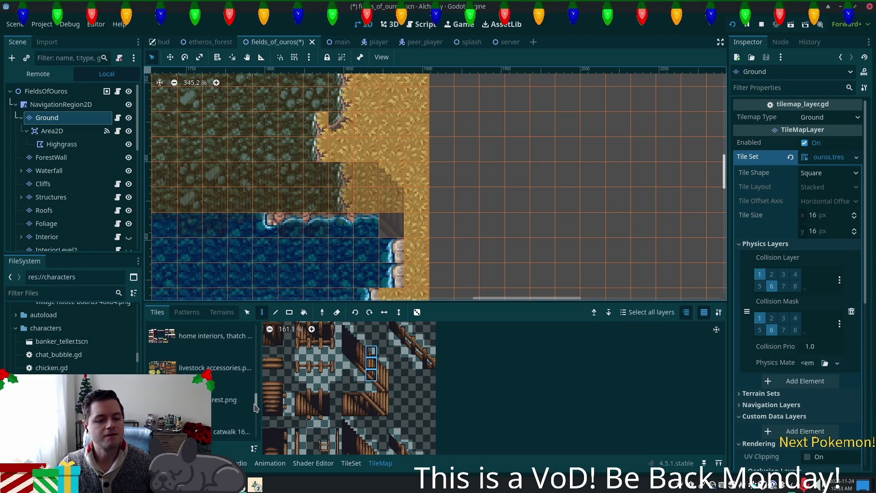
pyautogui.click(231, 400)
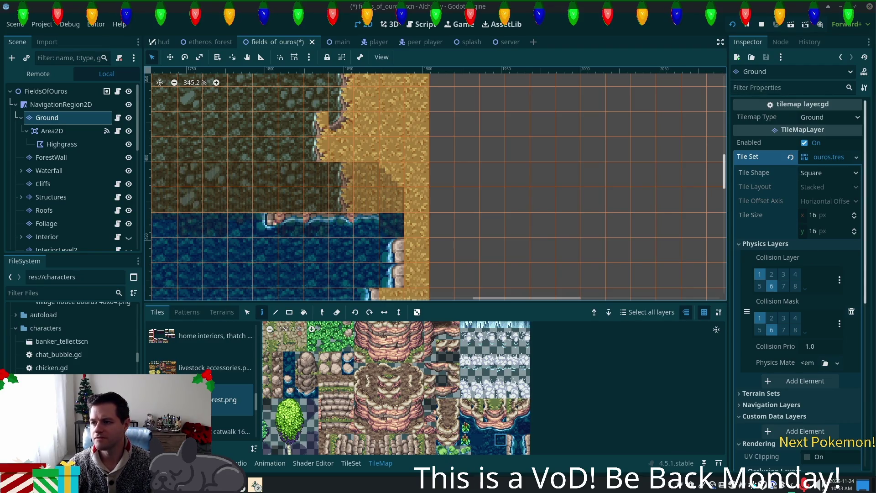
# Pan the map to the pond's east side and show the Terrains list
pyautogui.scroll(-4, 386, 232)
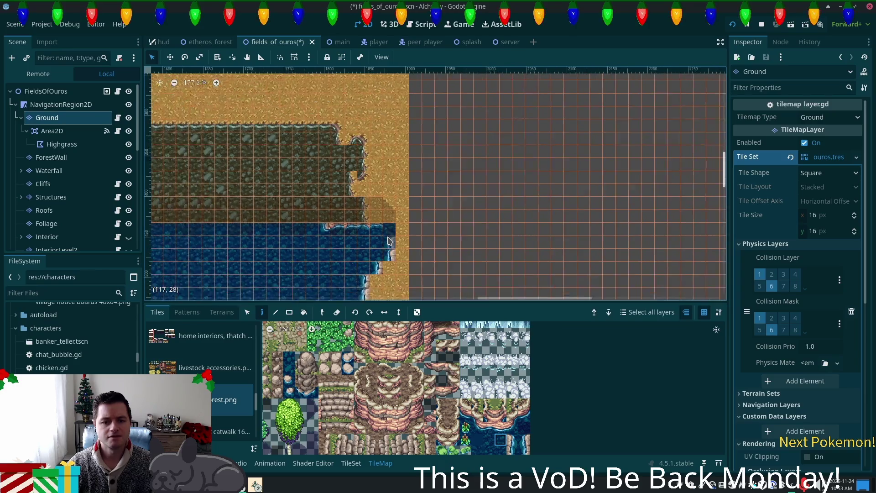
pyautogui.moveTo(387, 232)
pyautogui.mouseDown()
pyautogui.moveTo(651, 107)
pyautogui.moveTo(614, 126)
pyautogui.moveTo(592, 151)
pyautogui.mouseUp()
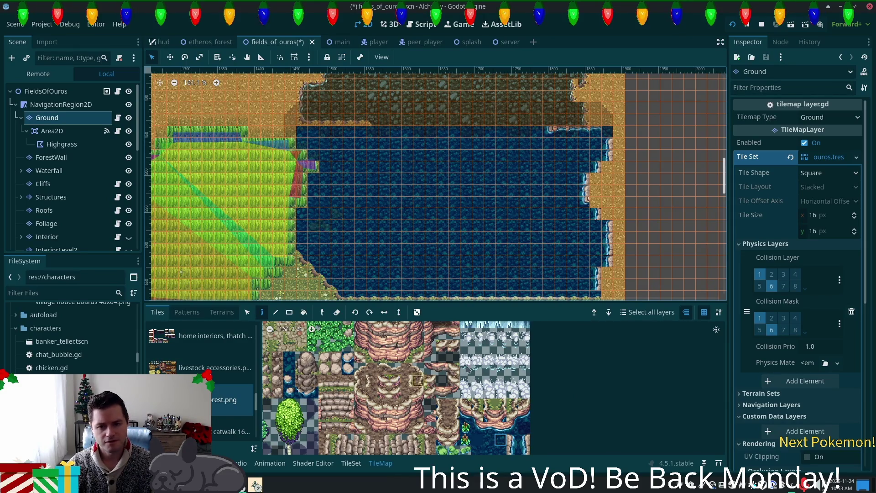
pyautogui.moveTo(703, 237); pyautogui.dragTo(592, 191)
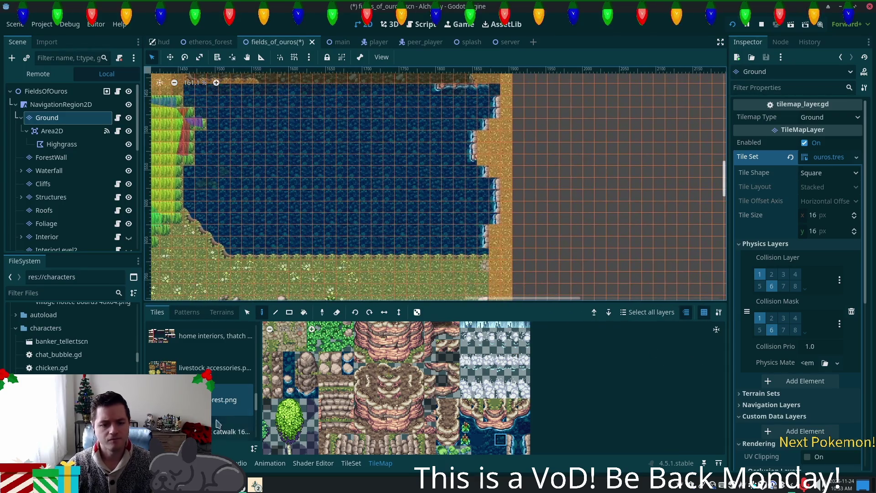
pyautogui.click(222, 312)
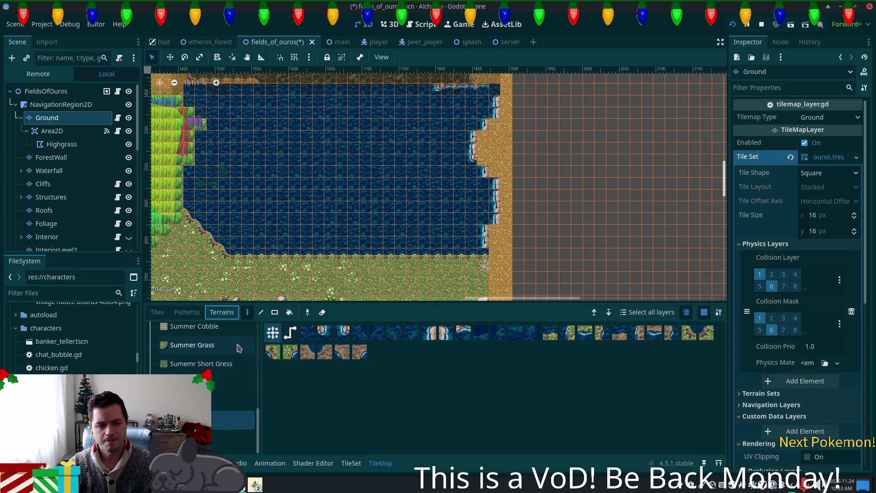
# Select the Summer Grass terrain and paint a first strip beside the pond's east edge
pyautogui.scroll(1, 229, 387)
pyautogui.scroll(1, 230, 386)
pyautogui.click(215, 376)
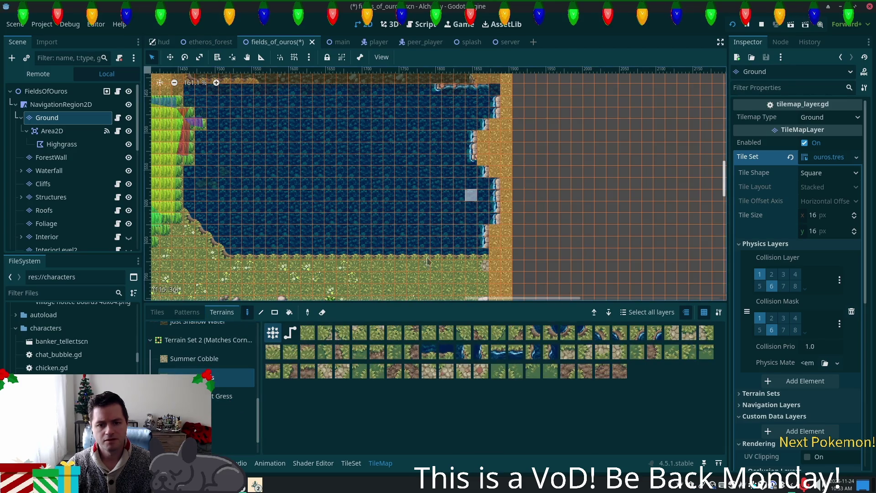
pyautogui.moveTo(494, 103)
pyautogui.mouseDown()
pyautogui.moveTo(565, 239)
pyautogui.moveTo(504, 239)
pyautogui.moveTo(506, 97)
pyautogui.mouseUp()
pyautogui.click(307, 332)
pyautogui.moveTo(518, 139)
pyautogui.mouseDown()
pyautogui.moveTo(507, 112)
pyautogui.moveTo(497, 195)
pyautogui.moveTo(524, 230)
pyautogui.moveTo(512, 266)
pyautogui.moveTo(541, 230)
pyautogui.mouseUp()
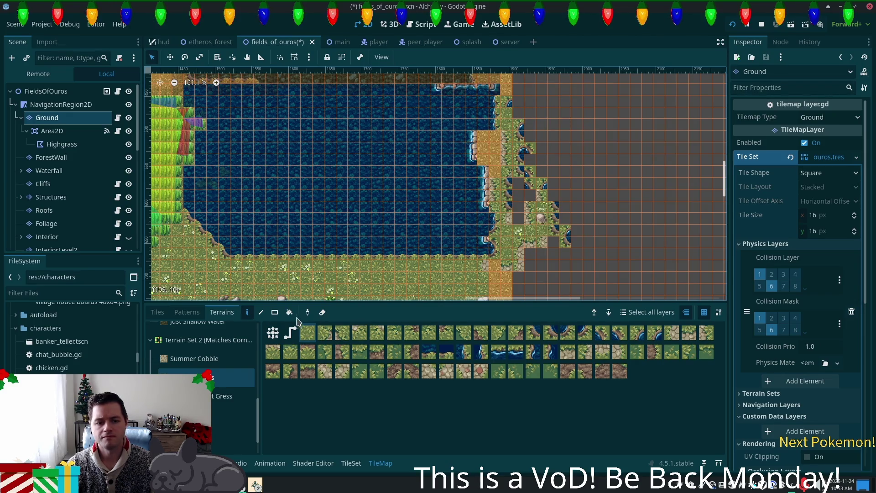
# Fill the larger empty area right of the water with Summer Grass rectangles
pyautogui.moveTo(509, 97)
pyautogui.mouseDown()
pyautogui.moveTo(584, 282)
pyautogui.moveTo(634, 297)
pyautogui.moveTo(607, 297)
pyautogui.mouseUp()
pyautogui.scroll(-3, 614, 199)
pyautogui.moveTo(461, 150); pyautogui.dragTo(610, 242)
pyautogui.scroll(5, 552, 182)
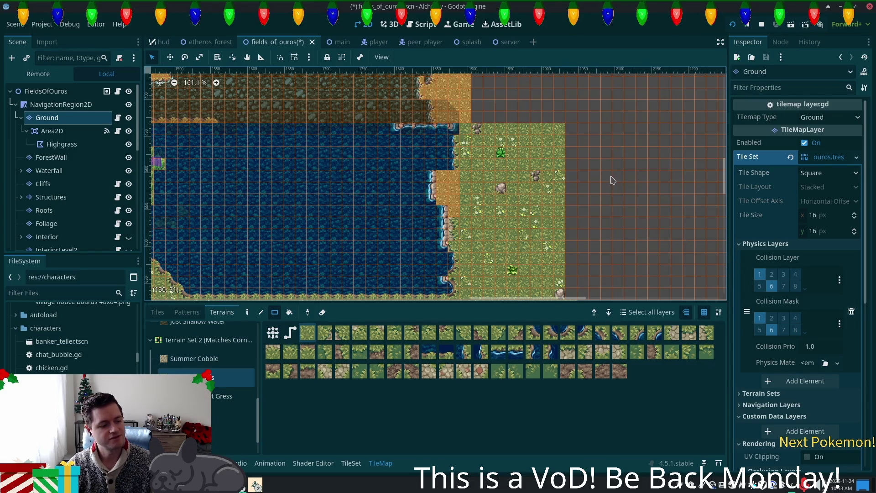
pyautogui.scroll(5, 608, 176)
pyautogui.hscroll(-4, 592, 201)
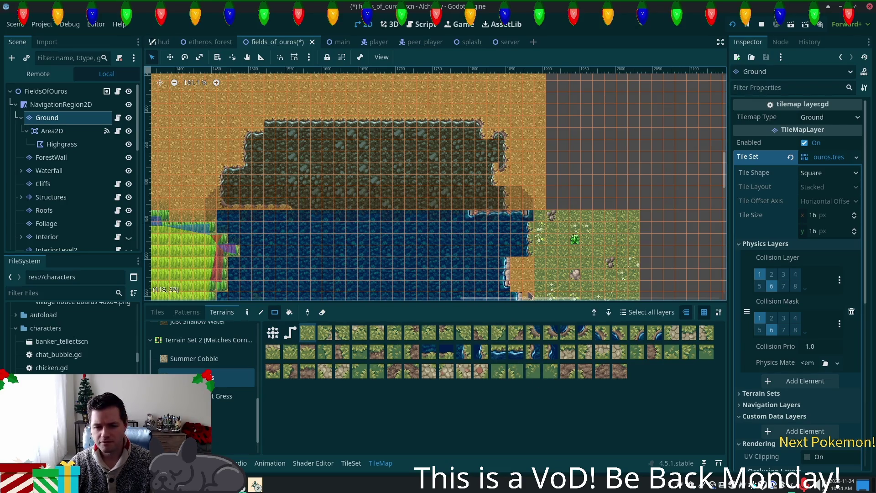
pyautogui.scroll(3, 548, 235)
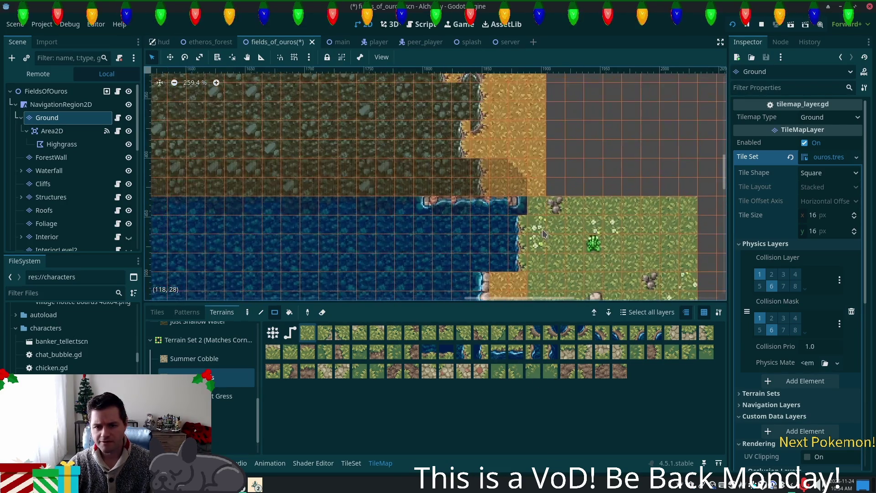
pyautogui.scroll(1, 542, 230)
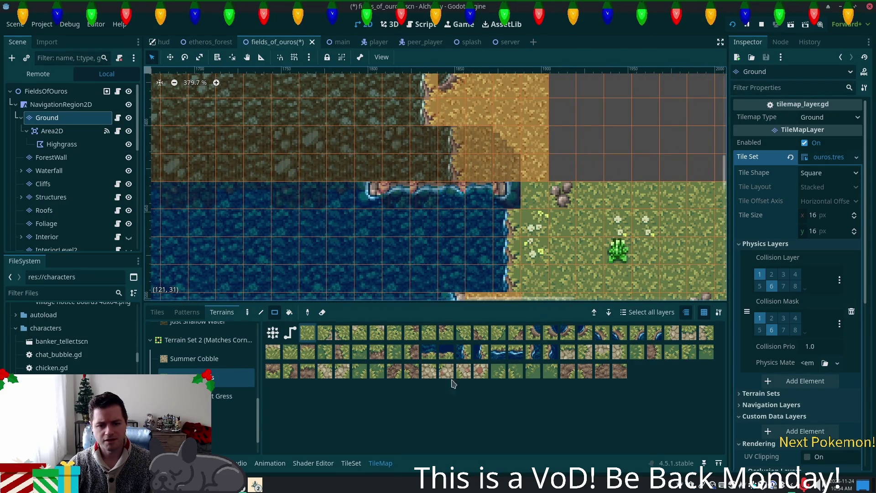
# Select the Summer Cobble terrain and paint two cobble rows along the grass's top
pyautogui.click(189, 360)
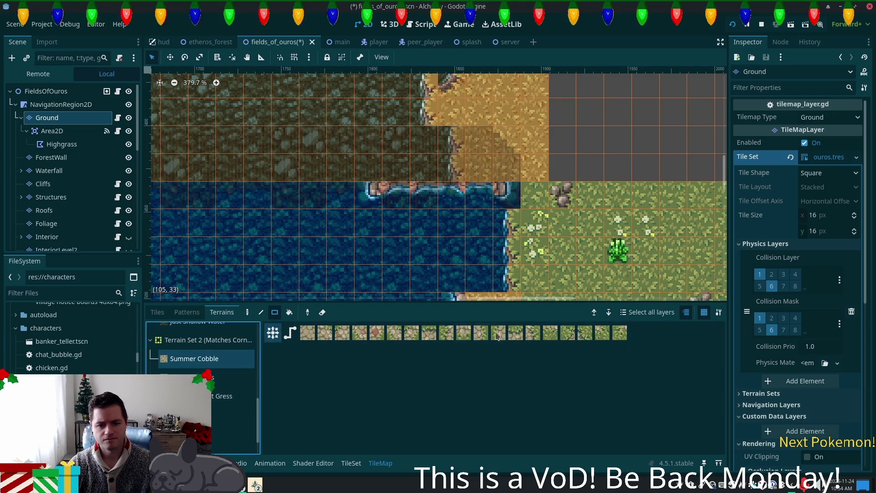
pyautogui.click(467, 336)
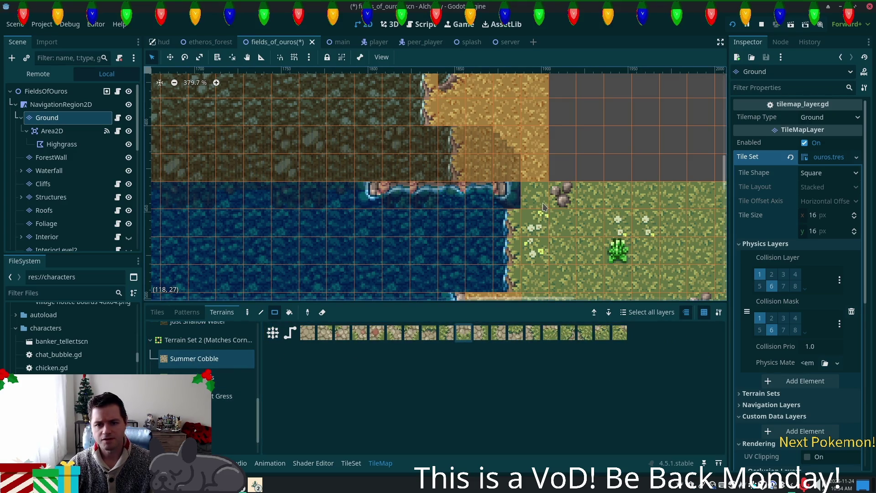
pyautogui.moveTo(537, 208); pyautogui.dragTo(541, 207)
pyautogui.moveTo(624, 207); pyautogui.dragTo(705, 224)
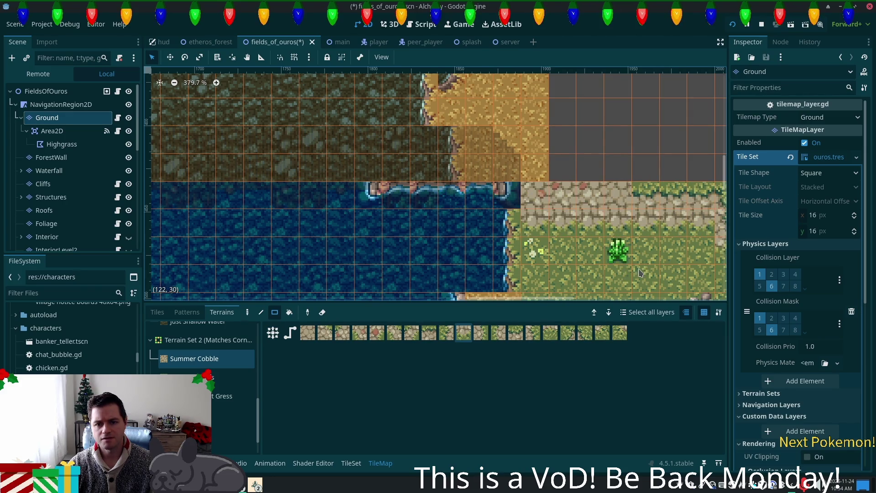
# Extend the cobble path far east with additional cobble rows
pyautogui.hscroll(1, 502, 226)
pyautogui.hscroll(10, 502, 226)
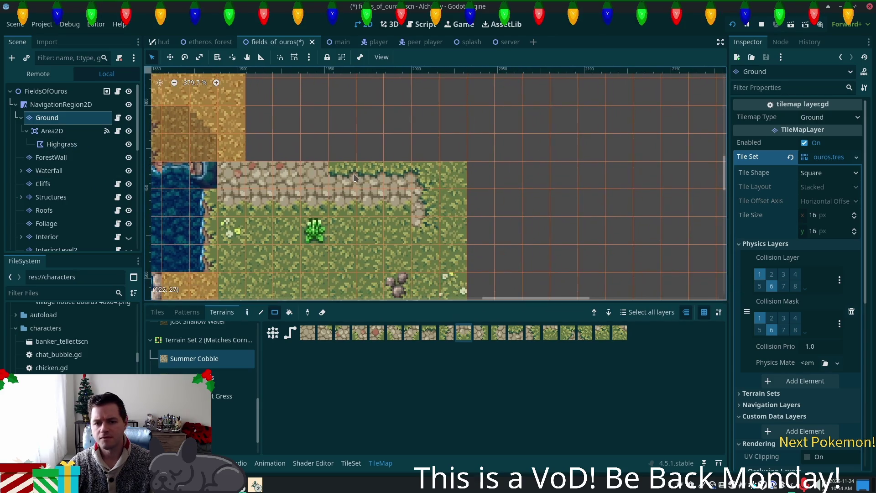
pyautogui.scroll(-1, 511, 189)
pyautogui.scroll(-1, 511, 188)
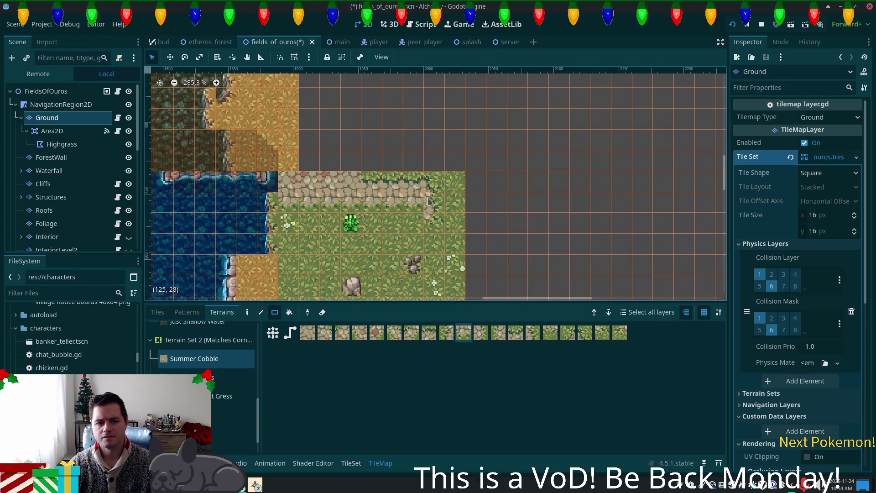
pyautogui.moveTo(365, 207); pyautogui.dragTo(691, 204)
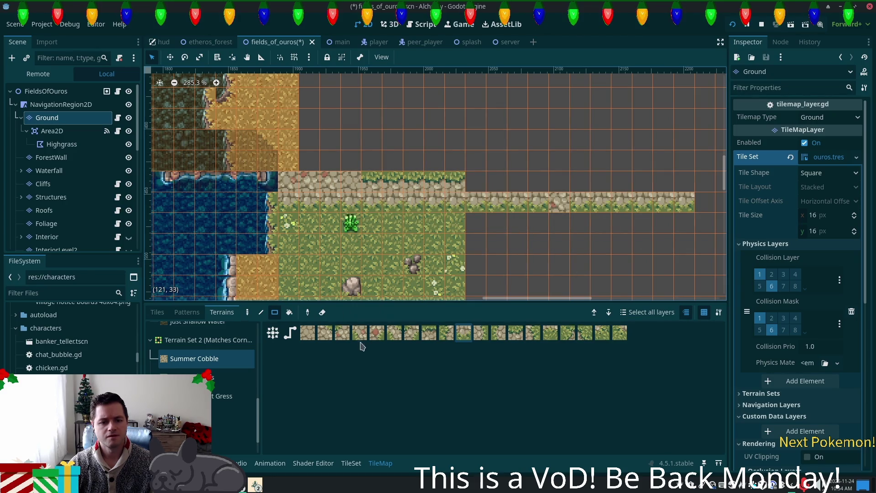
pyautogui.click(308, 333)
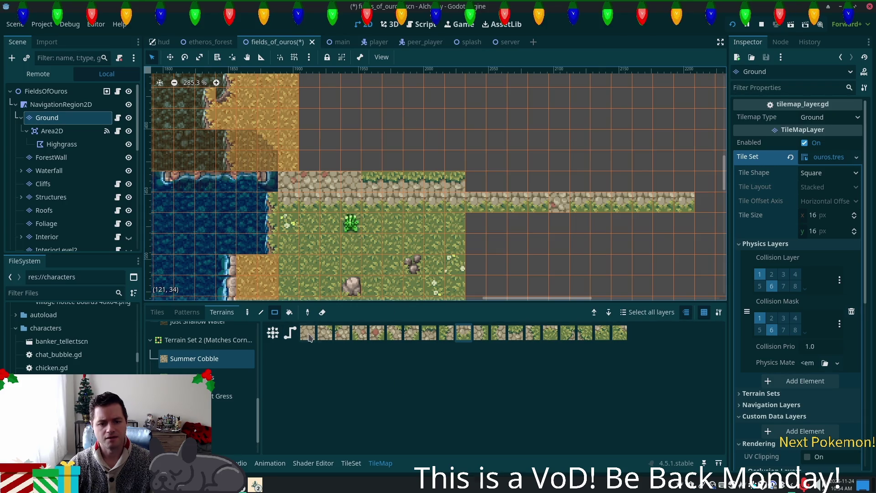
pyautogui.moveTo(343, 181); pyautogui.dragTo(721, 182)
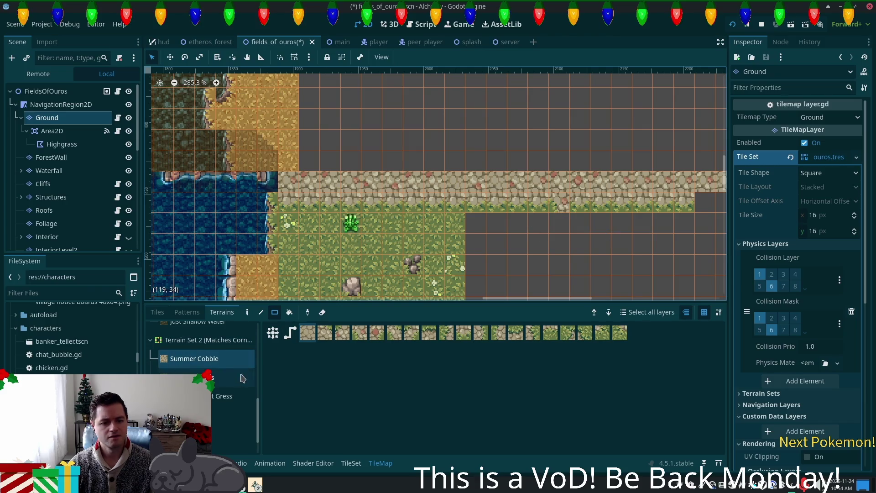
pyautogui.scroll(5, 259, 414)
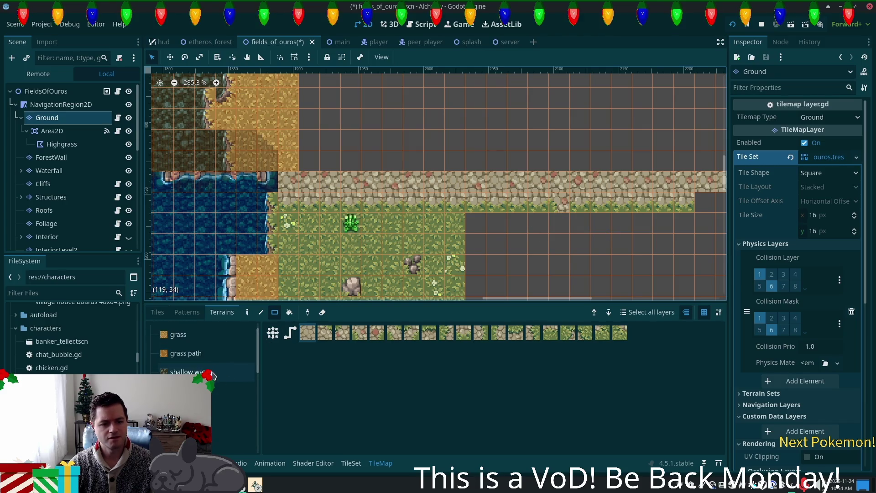
# Paint a grass-edged path border above the cobble row to its east end, then preview from the root
pyautogui.click(233, 445)
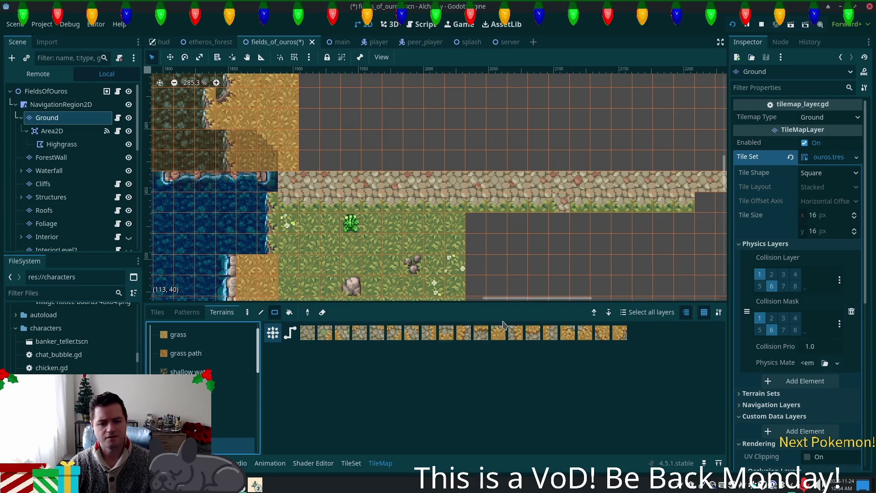
pyautogui.click(481, 333)
pyautogui.moveTo(294, 163)
pyautogui.mouseDown()
pyautogui.moveTo(704, 161)
pyautogui.moveTo(674, 167)
pyautogui.mouseUp()
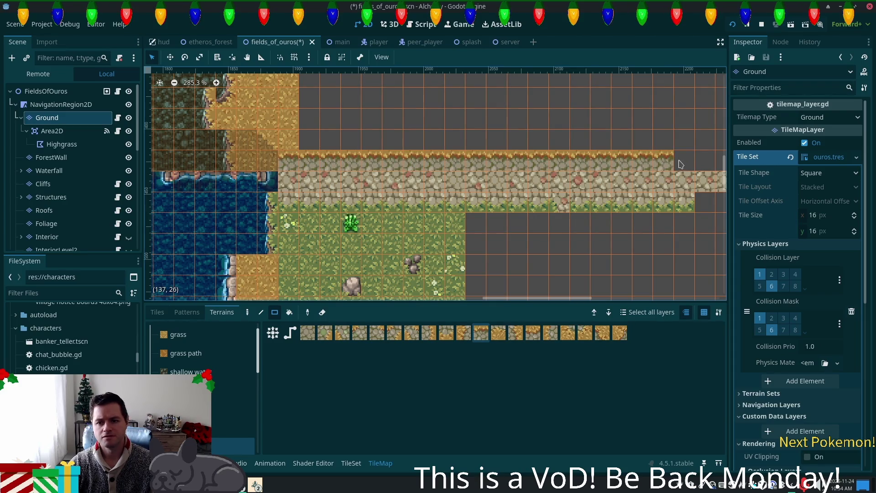
pyautogui.moveTo(685, 162); pyautogui.dragTo(721, 160)
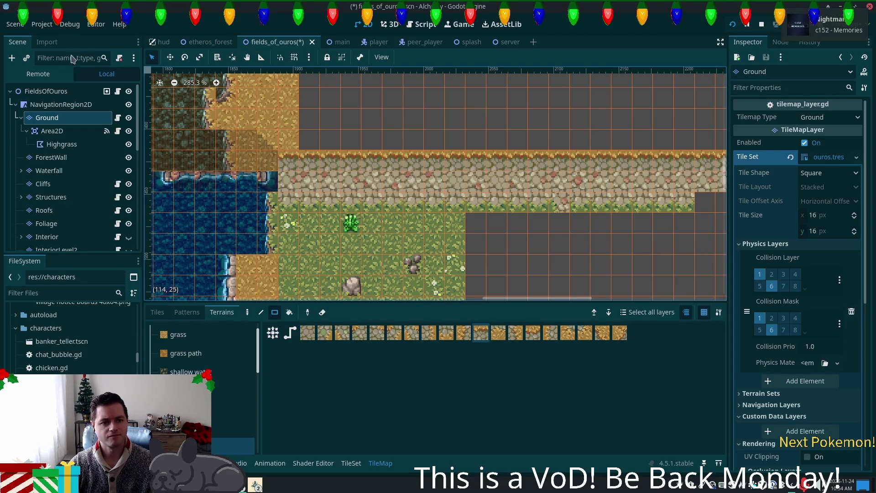
pyautogui.click(46, 92)
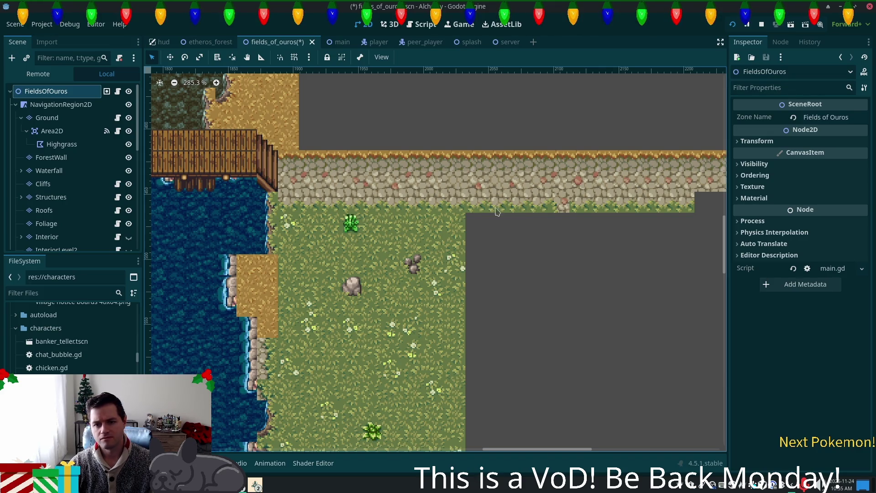
# On the Ground layer, place one Summer Cobble tile at the grass patch's eastern corner
pyautogui.click(47, 117)
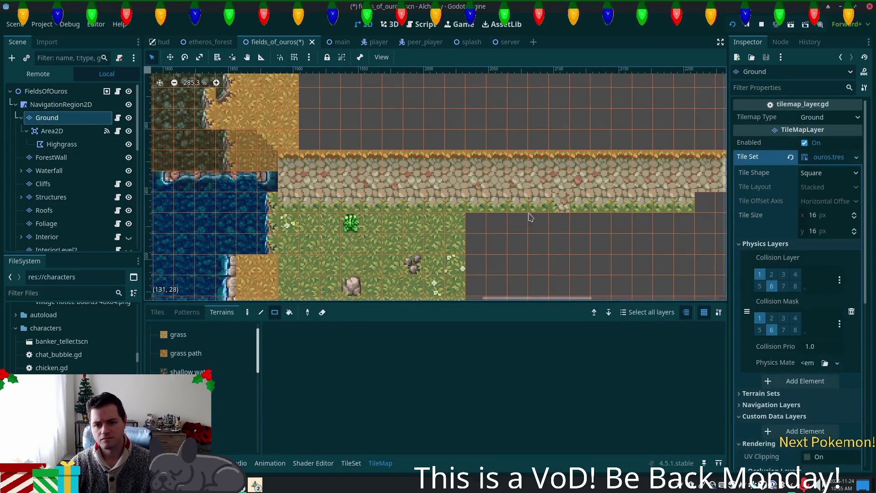
pyautogui.scroll(-5, 219, 402)
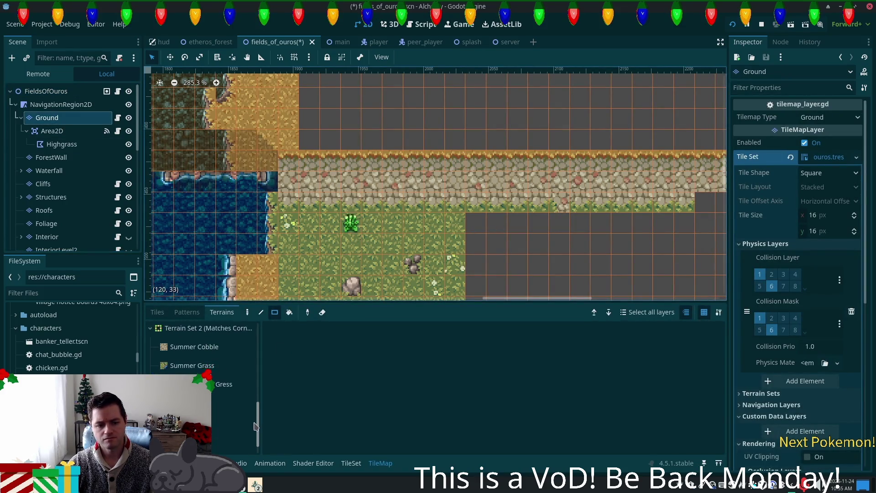
pyautogui.click(194, 349)
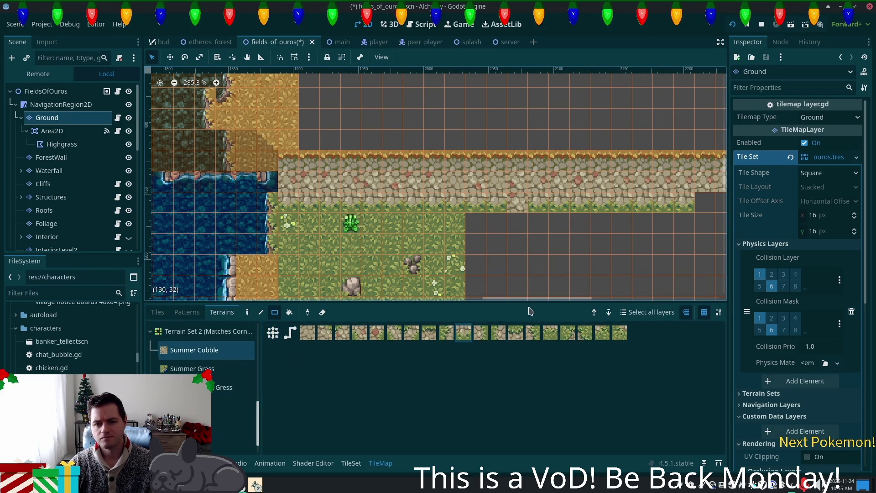
pyautogui.click(470, 214)
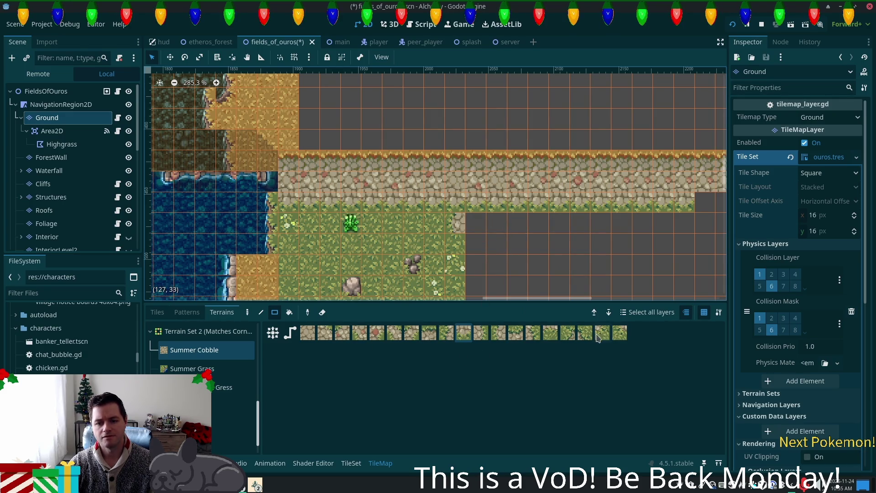